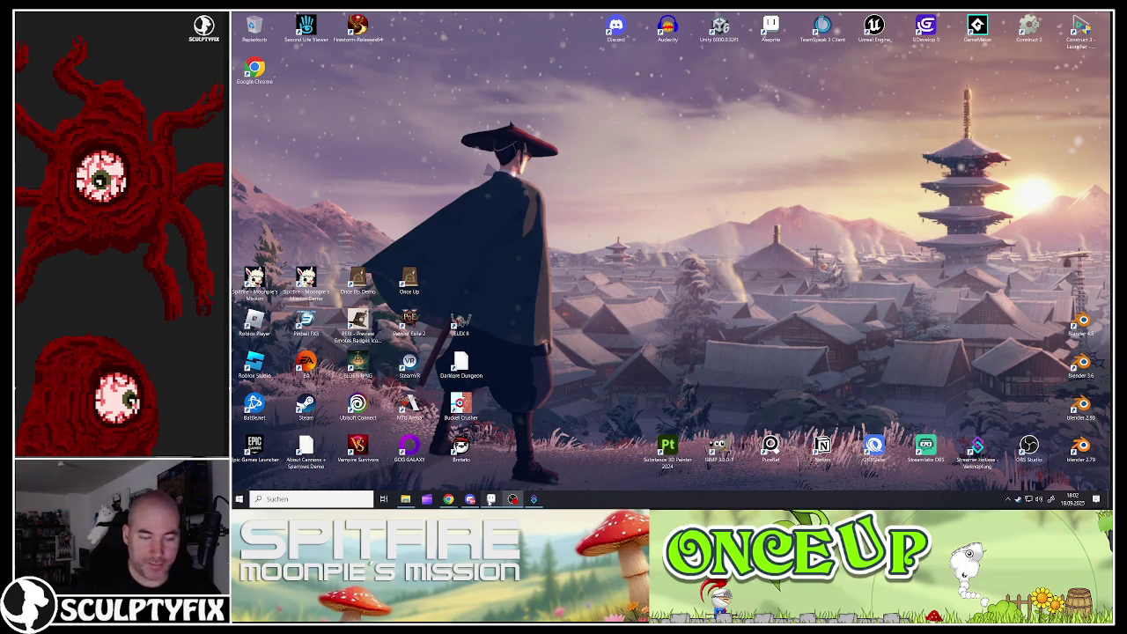
- Bring the Aseprite window with the intro drawing forward from the taskbar
{"action": "left_click", "coordinate": [491, 500]}
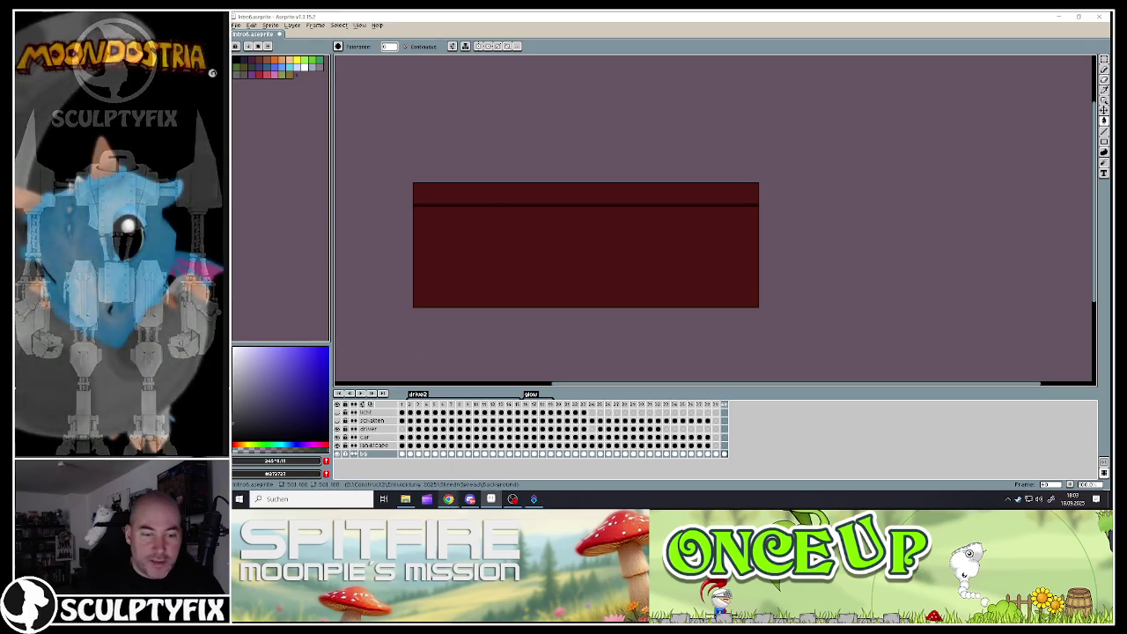
- Back in Construct 3, open the SculptyfixIntro layout via Titlescreen and launch its preview
{"action": "left_click", "coordinate": [495, 466]}
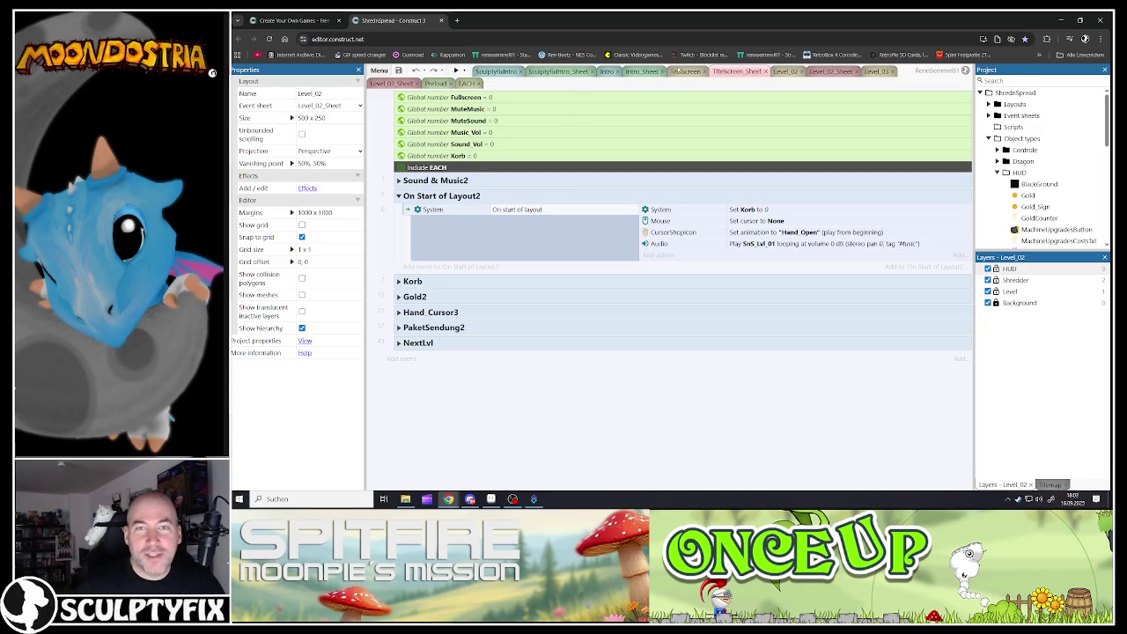
{"action": "left_click", "coordinate": [680, 70]}
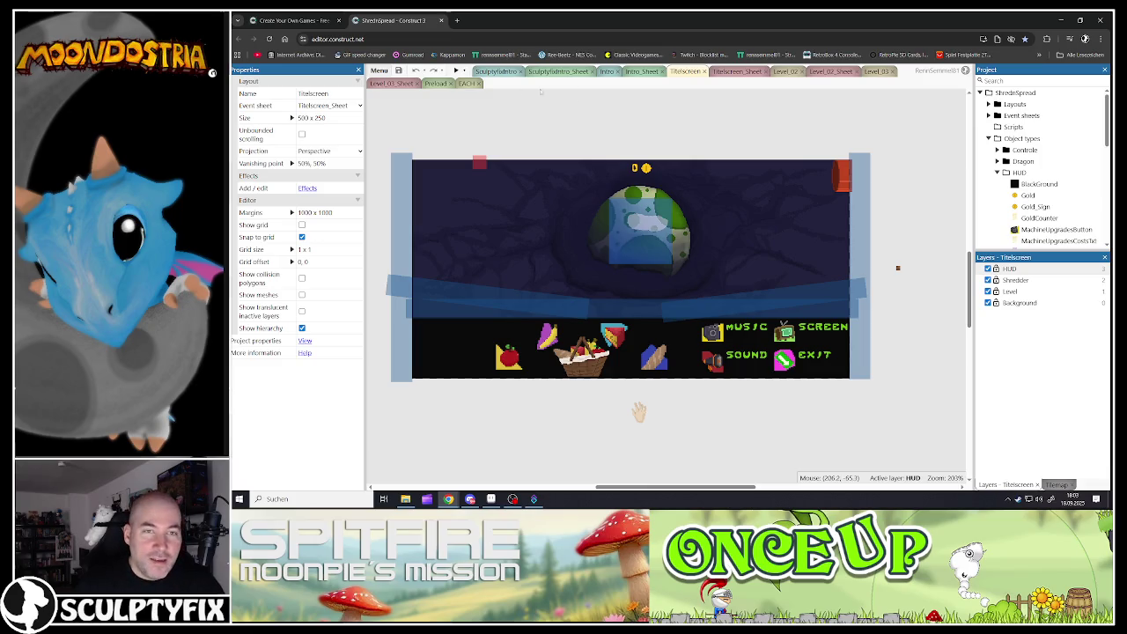
{"action": "left_click", "coordinate": [496, 70]}
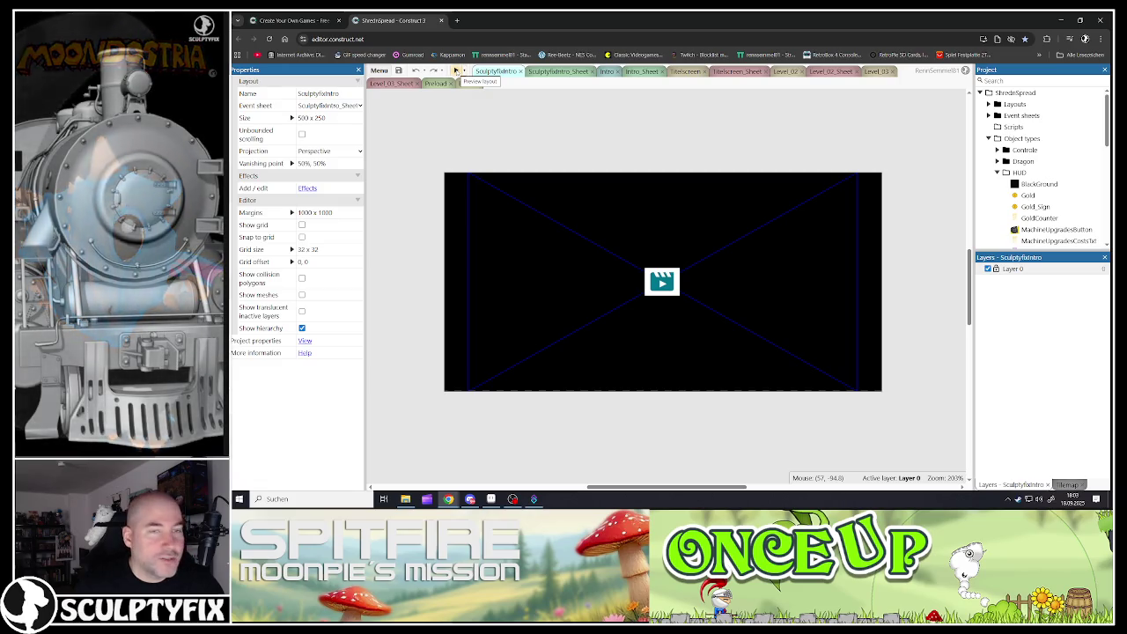
{"action": "left_click", "coordinate": [456, 70]}
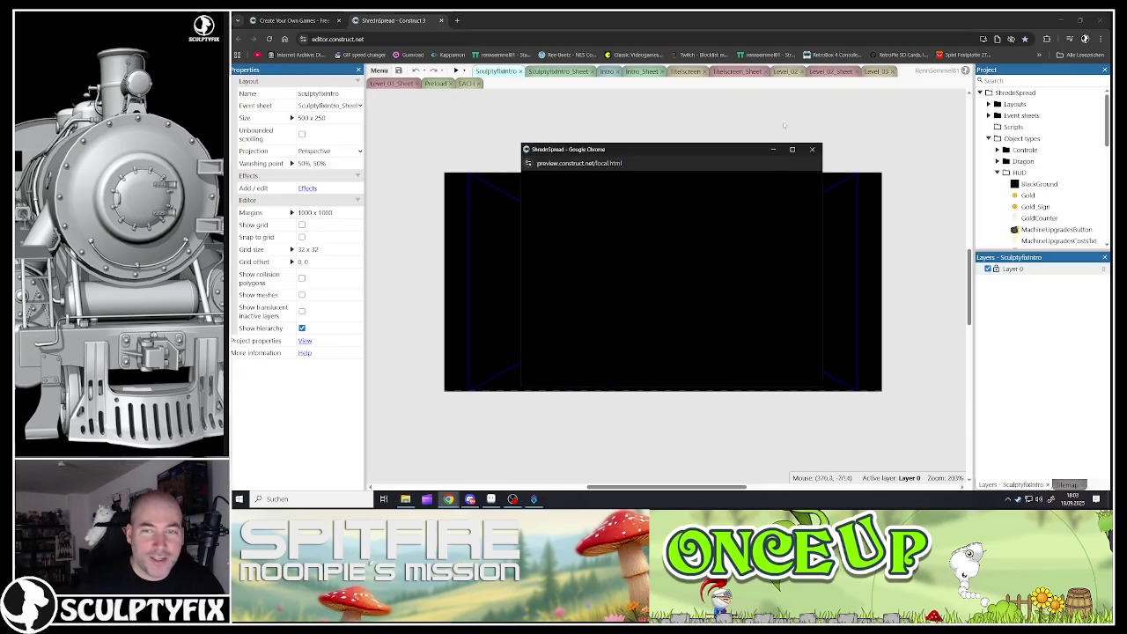
- Maximize the preview window and let the intro play through to the egg title screen
{"action": "left_click", "coordinate": [792, 151]}
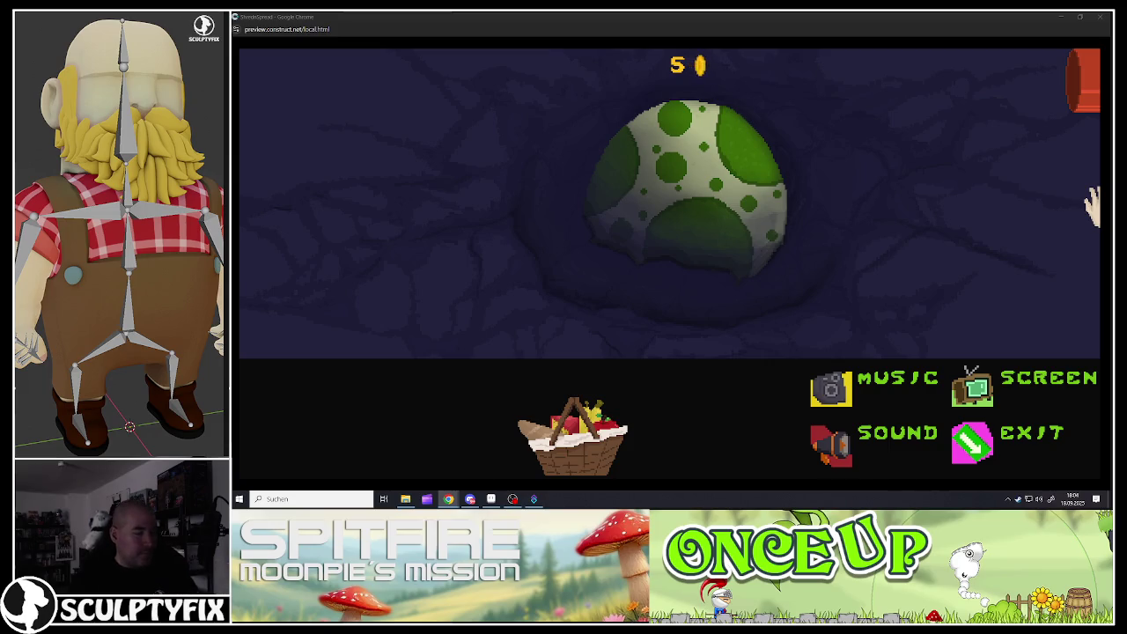
- Crack and hatch the egg, then release the food items from the basket
{"action": "left_click", "coordinate": [704, 151]}
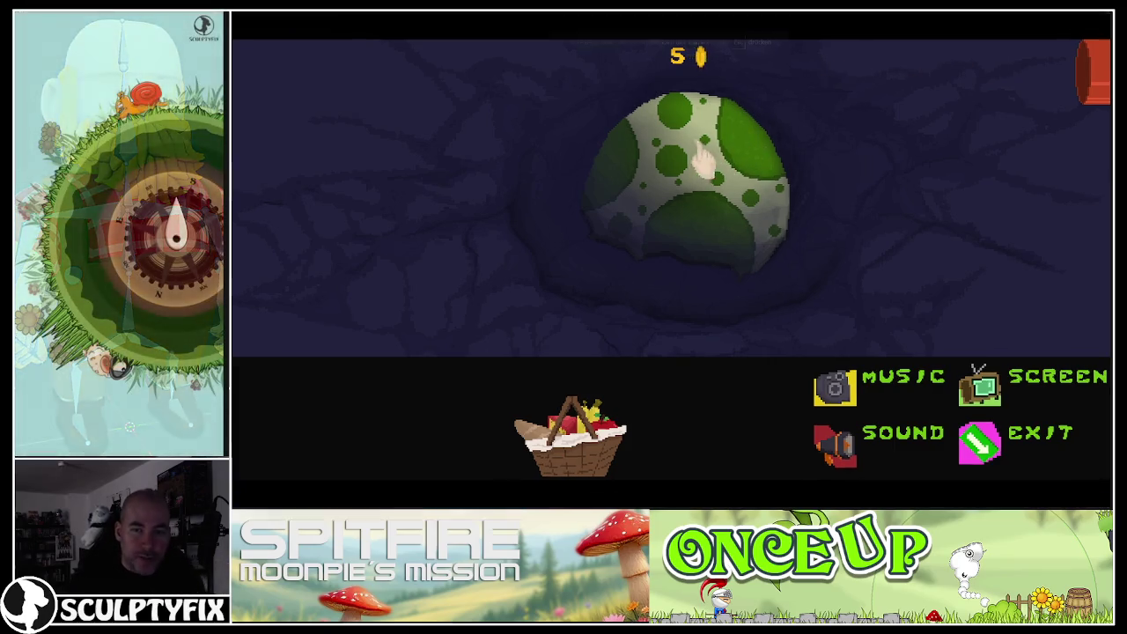
{"action": "left_click", "coordinate": [705, 152]}
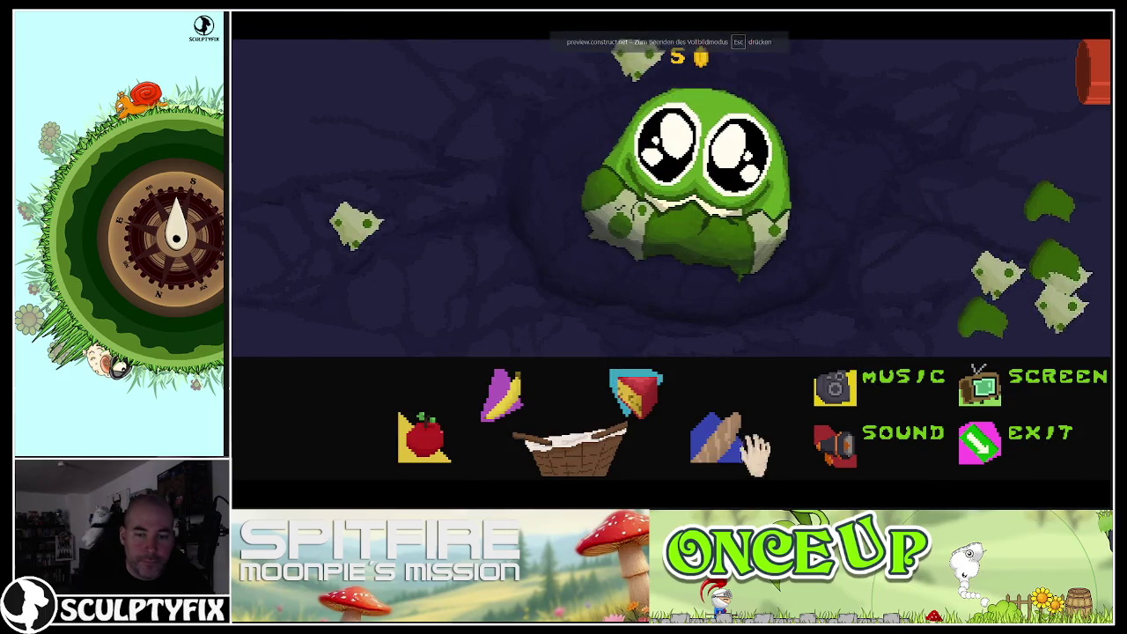
{"action": "left_click", "coordinate": [731, 440]}
{"action": "left_click", "coordinate": [636, 392]}
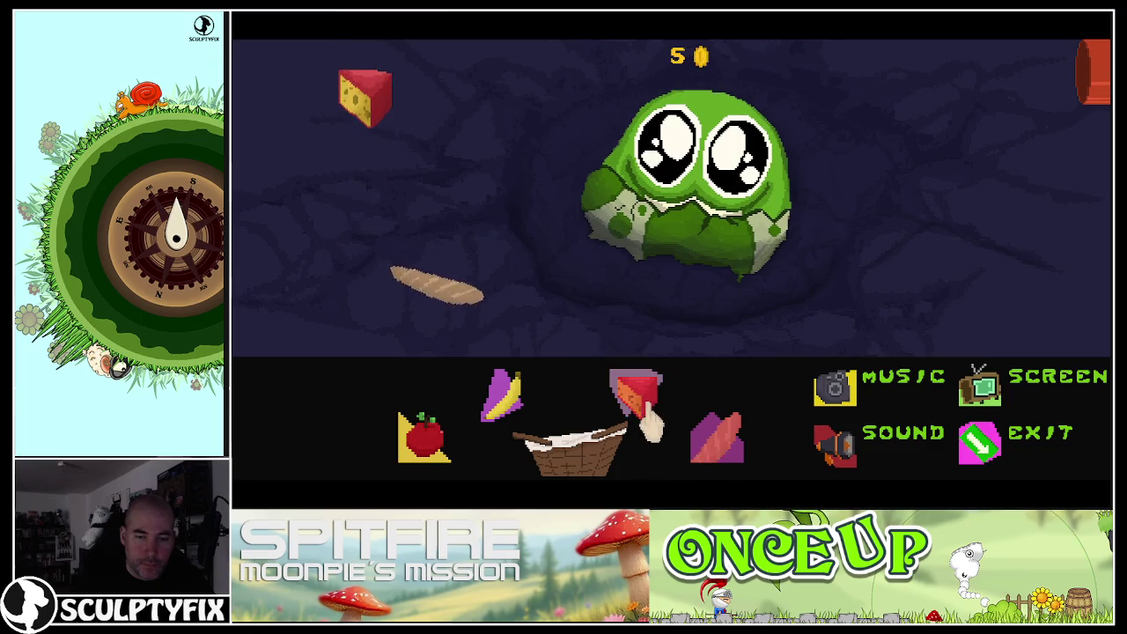
{"action": "left_click", "coordinate": [502, 394]}
{"action": "left_click", "coordinate": [424, 437]}
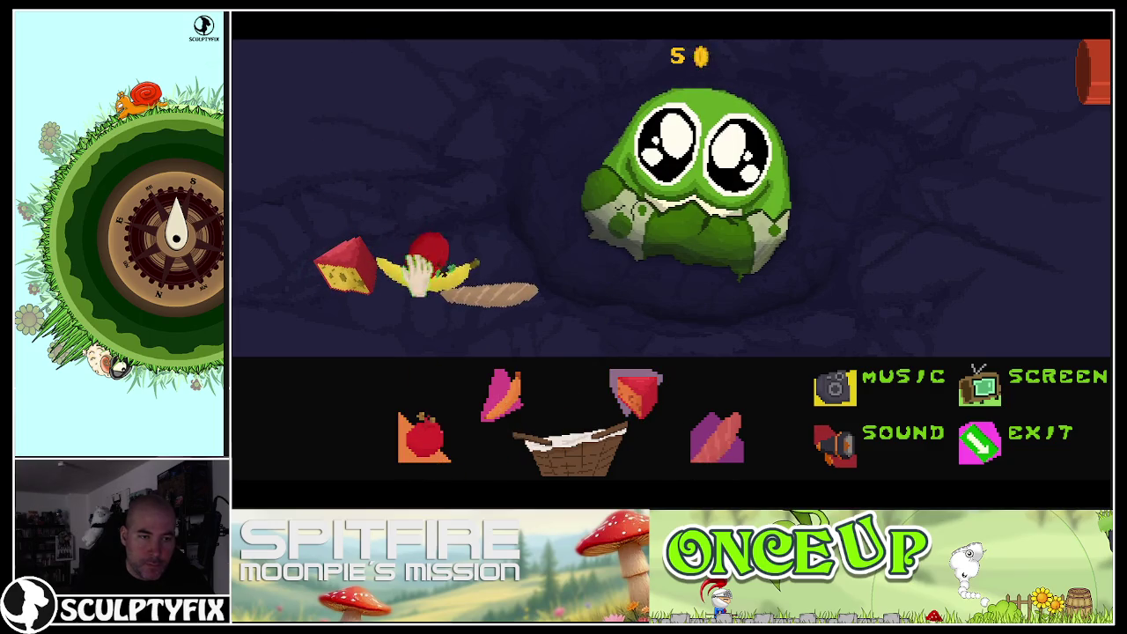
- Feed the apple, banana, bread loaf and cheese to the creature
{"action": "left_click_drag", "start_coordinate": [416, 261], "coordinate": [661, 159]}
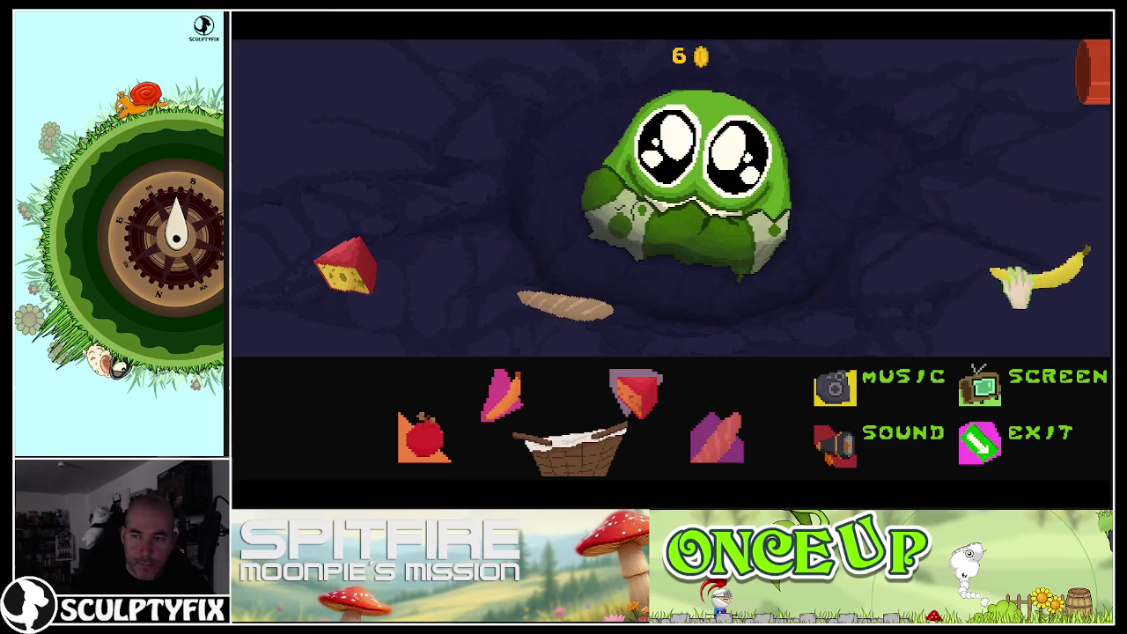
{"action": "left_click_drag", "start_coordinate": [1025, 273], "coordinate": [704, 204]}
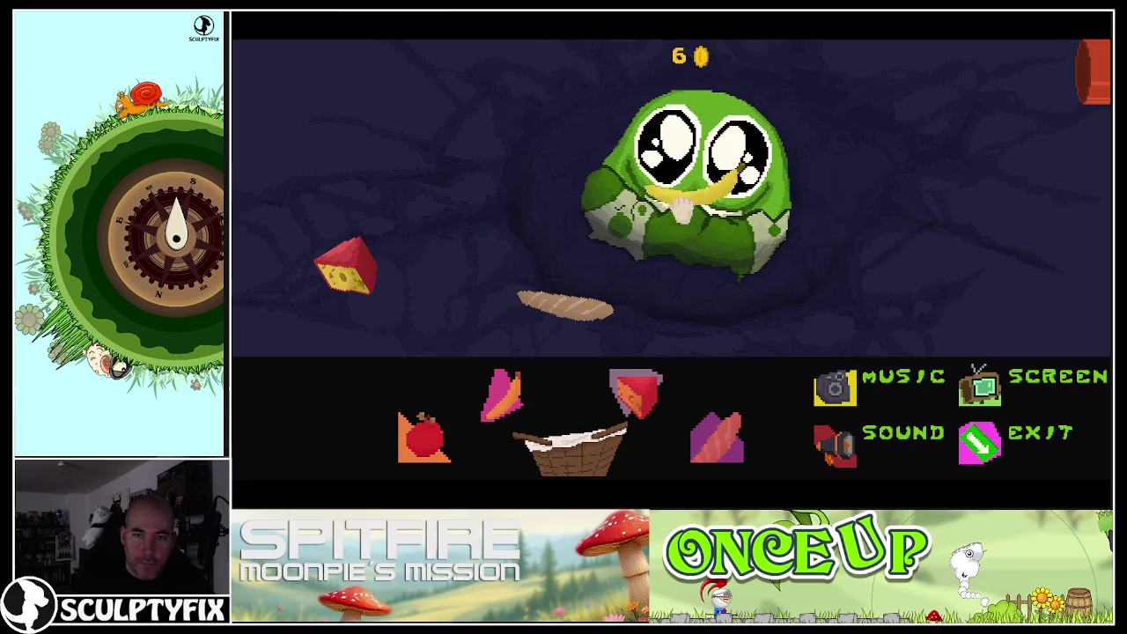
{"action": "left_click_drag", "start_coordinate": [566, 299], "coordinate": [702, 167]}
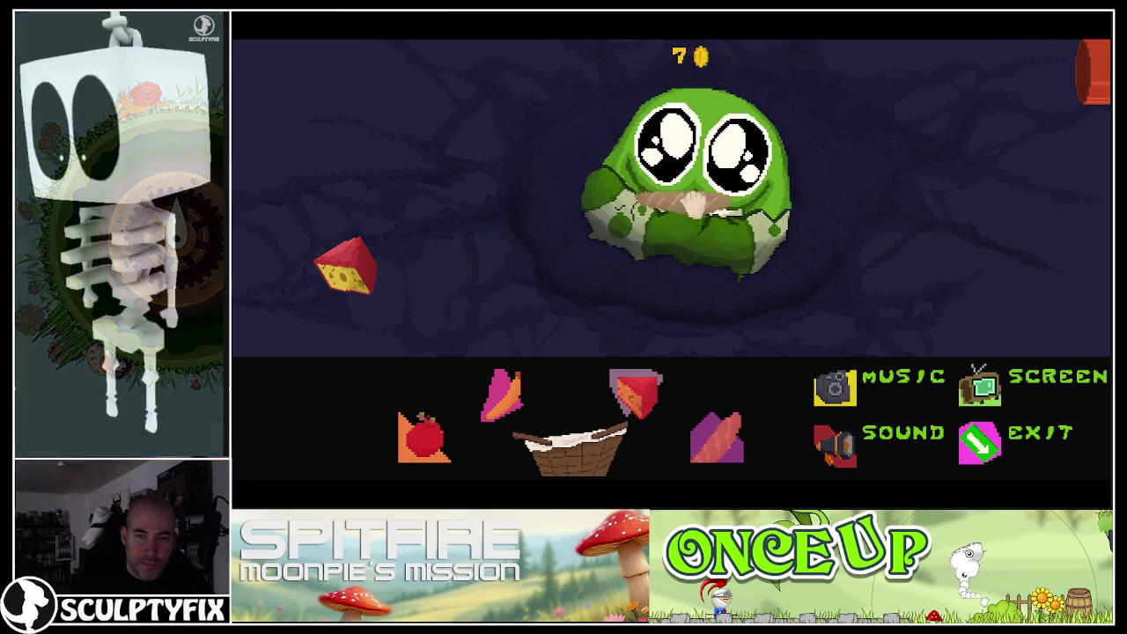
{"action": "left_click_drag", "start_coordinate": [347, 269], "coordinate": [684, 203]}
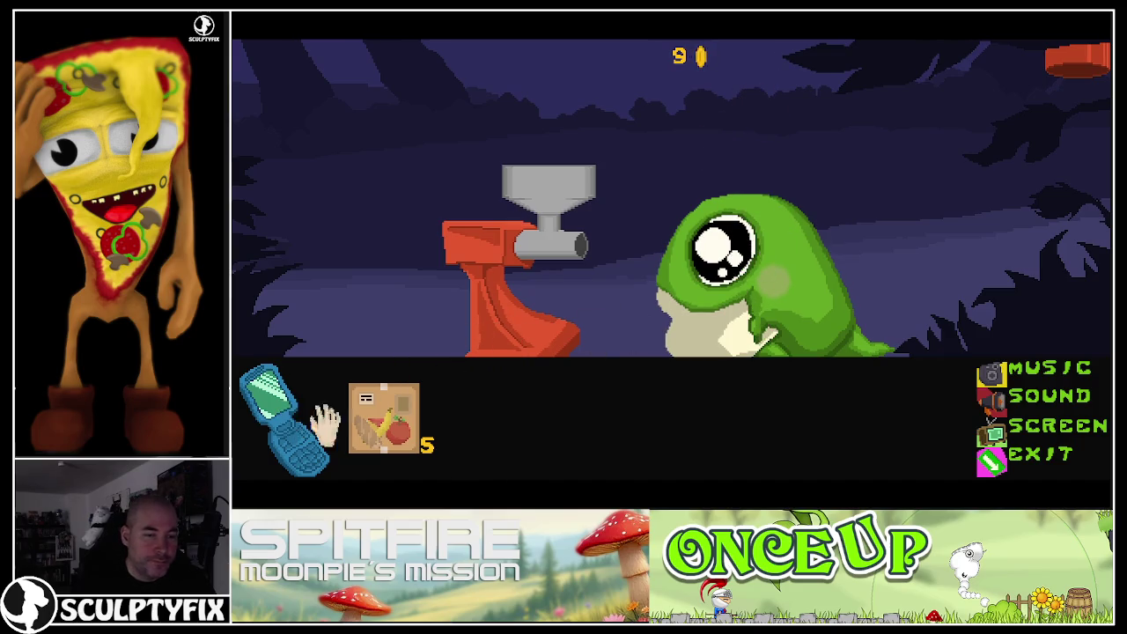
- Buy a food crate and load cheese, bread, apple and banana into the grinder
{"action": "left_click", "coordinate": [392, 436]}
{"action": "left_click_drag", "start_coordinate": [368, 303], "coordinate": [602, 136]}
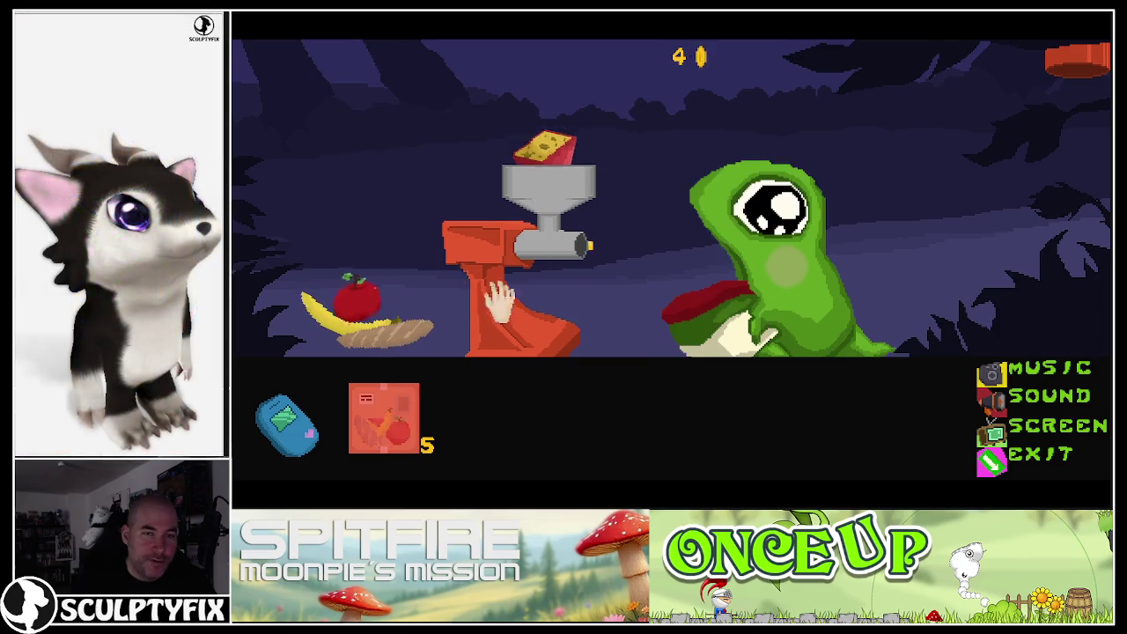
{"action": "left_click_drag", "start_coordinate": [388, 330], "coordinate": [550, 158]}
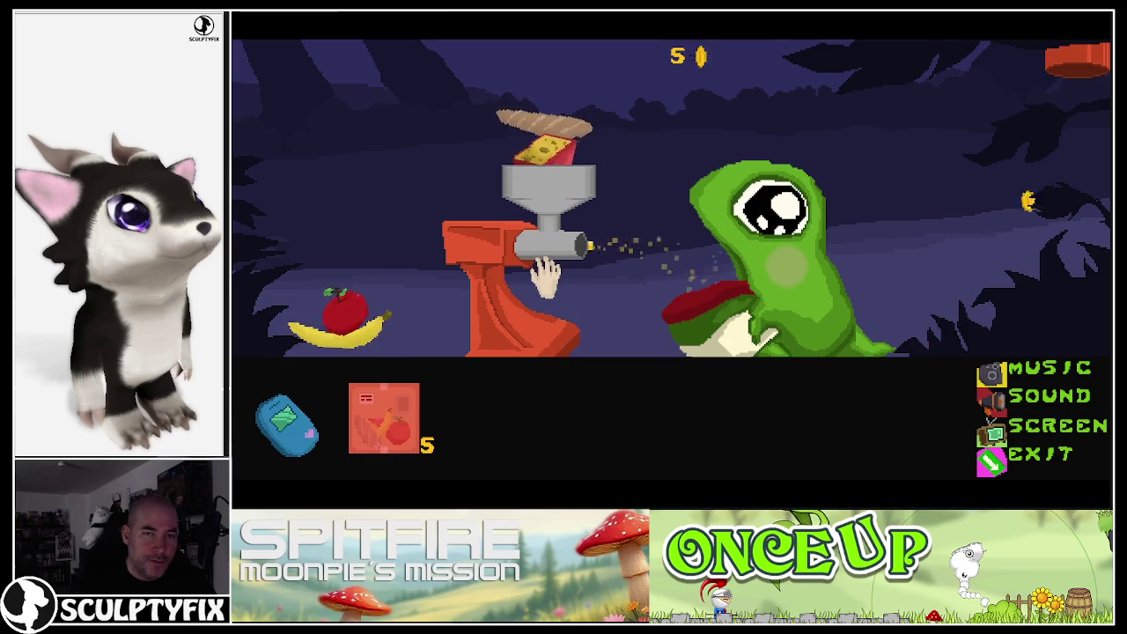
{"action": "left_click_drag", "start_coordinate": [348, 308], "coordinate": [550, 152]}
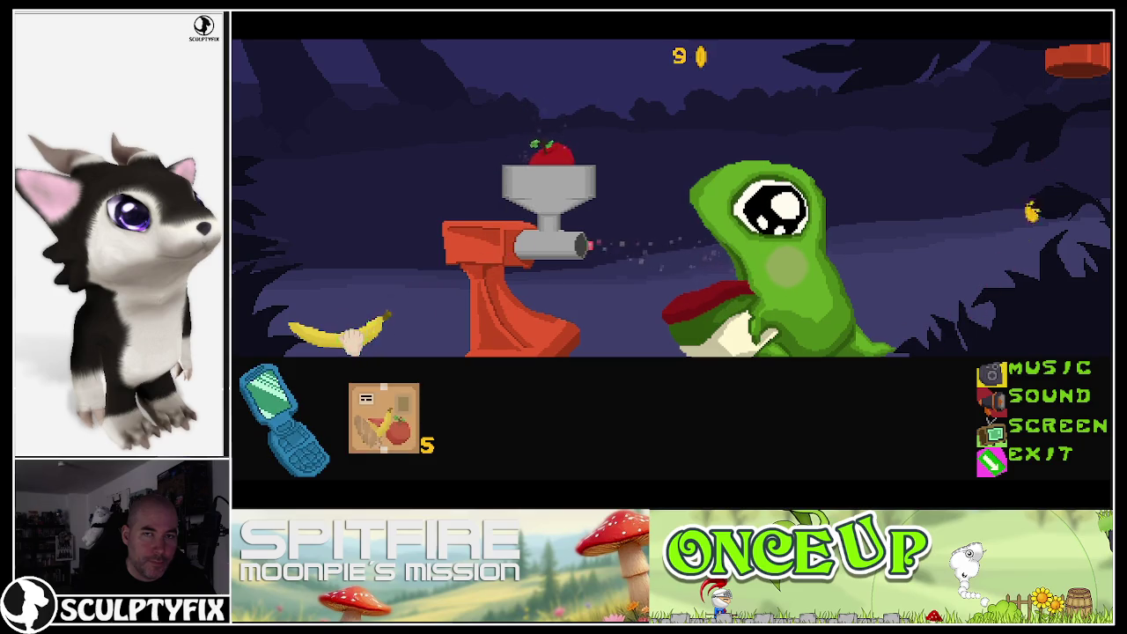
{"action": "left_click_drag", "start_coordinate": [379, 333], "coordinate": [542, 118]}
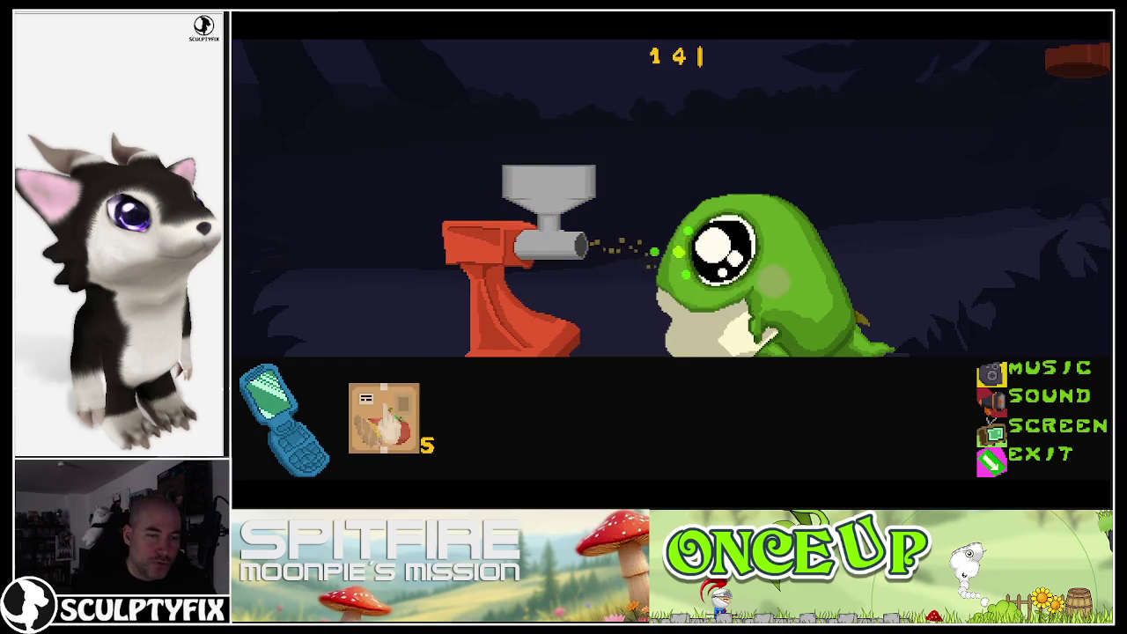
- Order and break open another crate, then grind banana, cheese, apples, baguette and a red item
{"action": "left_click", "coordinate": [385, 416]}
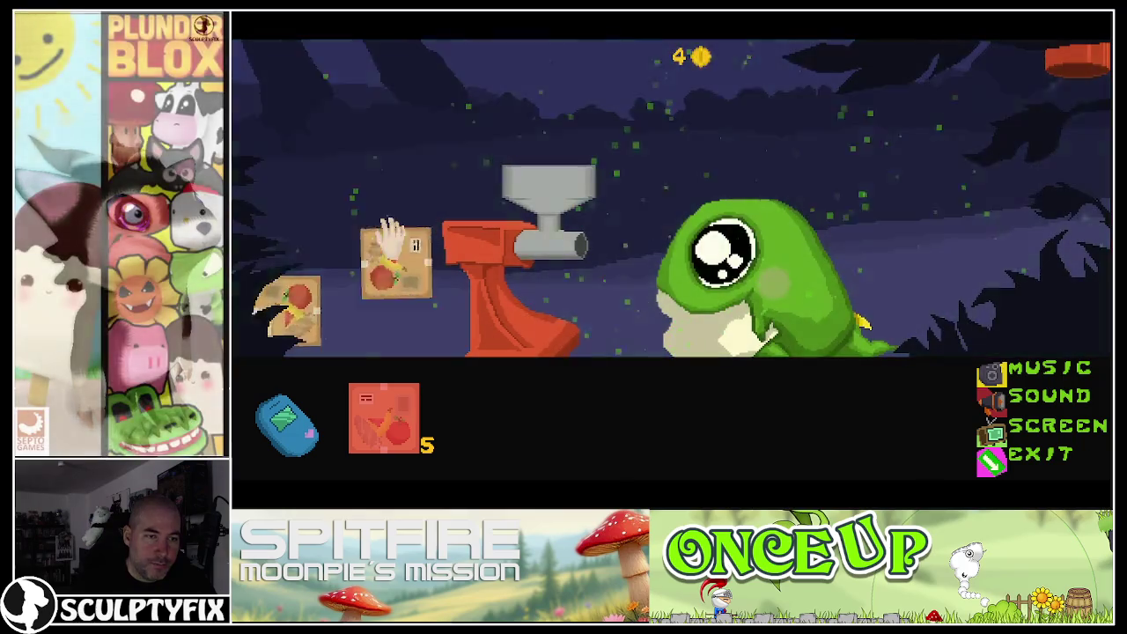
{"action": "left_click", "coordinate": [389, 233]}
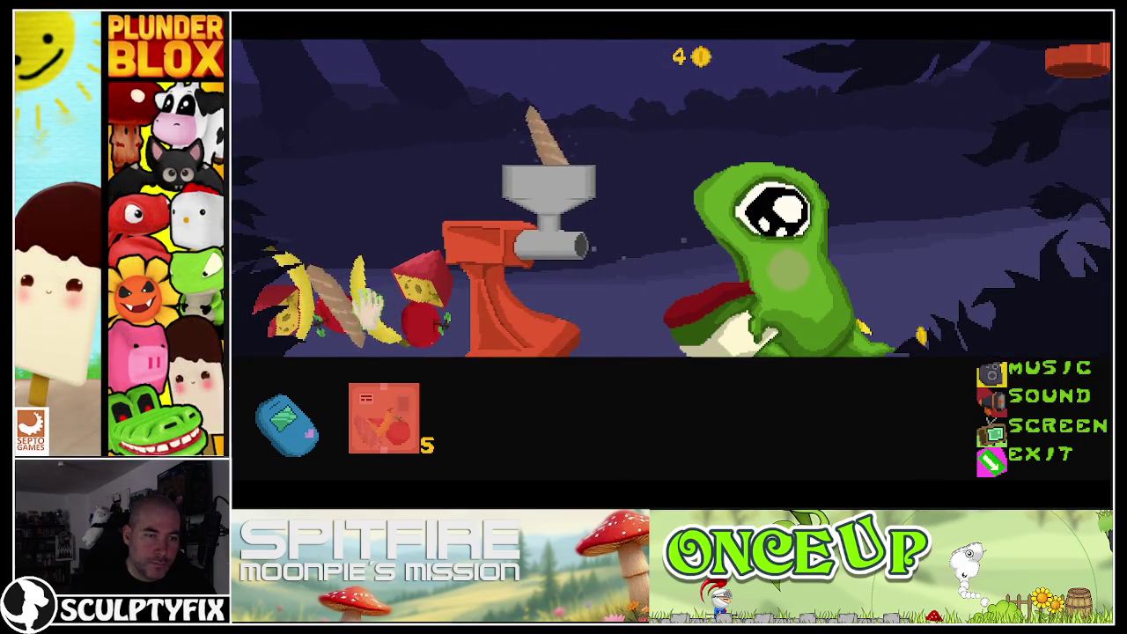
{"action": "left_click_drag", "start_coordinate": [392, 273], "coordinate": [543, 158]}
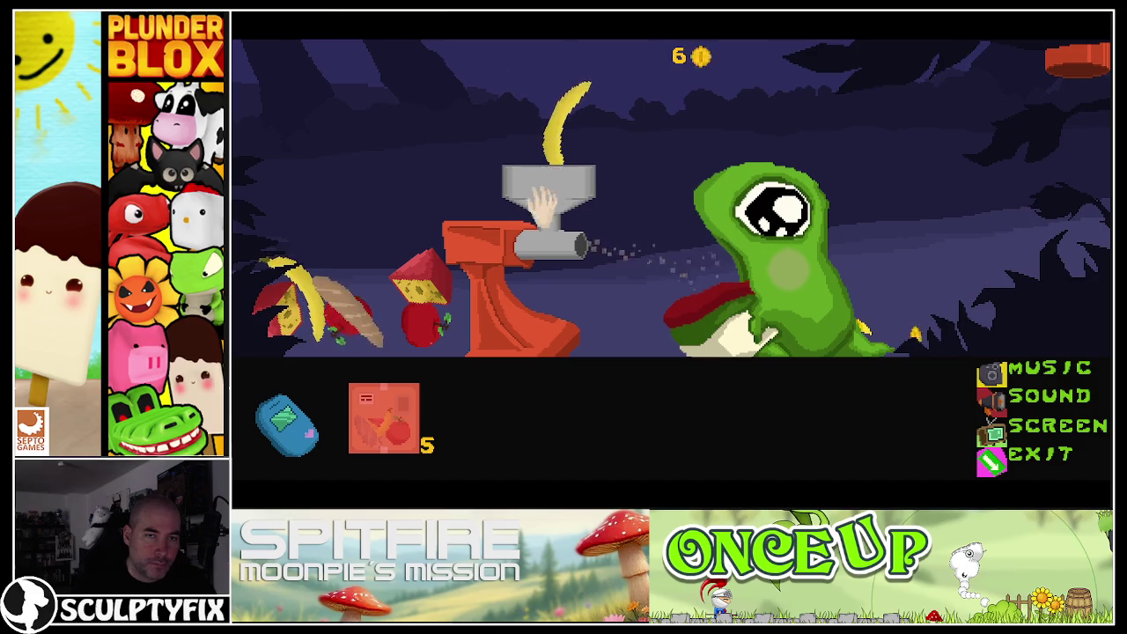
{"action": "mouse_move", "coordinate": [421, 280]}
{"action": "left_mouse_down"}
{"action": "mouse_move", "coordinate": [545, 155]}
{"action": "mouse_move", "coordinate": [541, 185]}
{"action": "left_mouse_up"}
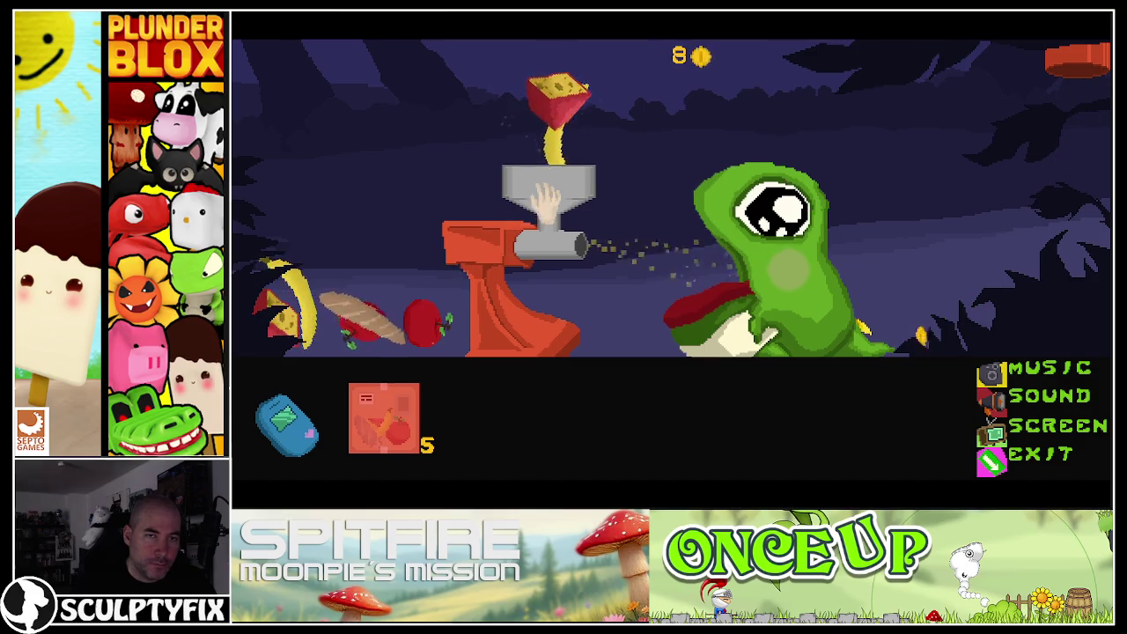
{"action": "left_click_drag", "start_coordinate": [427, 328], "coordinate": [551, 97]}
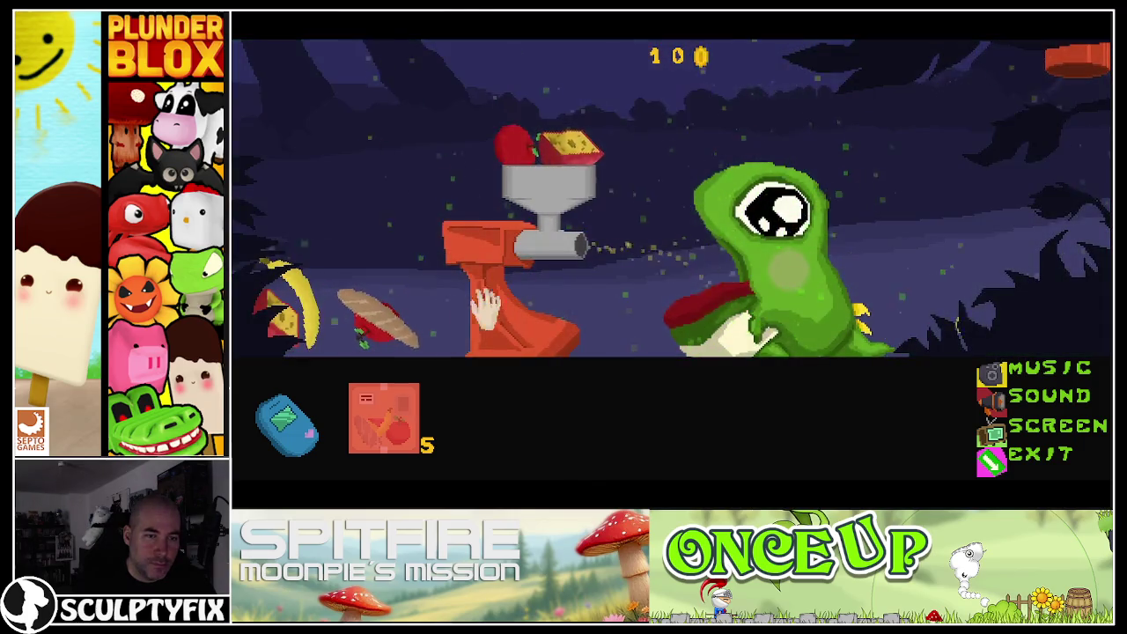
{"action": "mouse_move", "coordinate": [374, 318]}
{"action": "left_mouse_down"}
{"action": "mouse_move", "coordinate": [539, 119]}
{"action": "mouse_move", "coordinate": [545, 141]}
{"action": "left_mouse_up"}
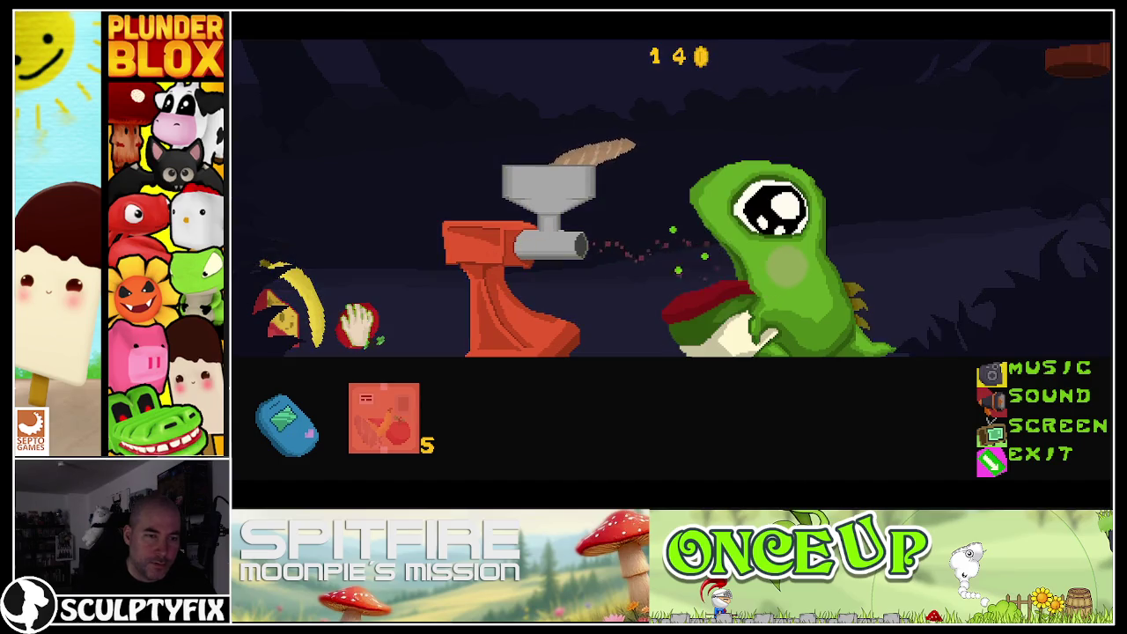
{"action": "left_click_drag", "start_coordinate": [423, 313], "coordinate": [553, 127]}
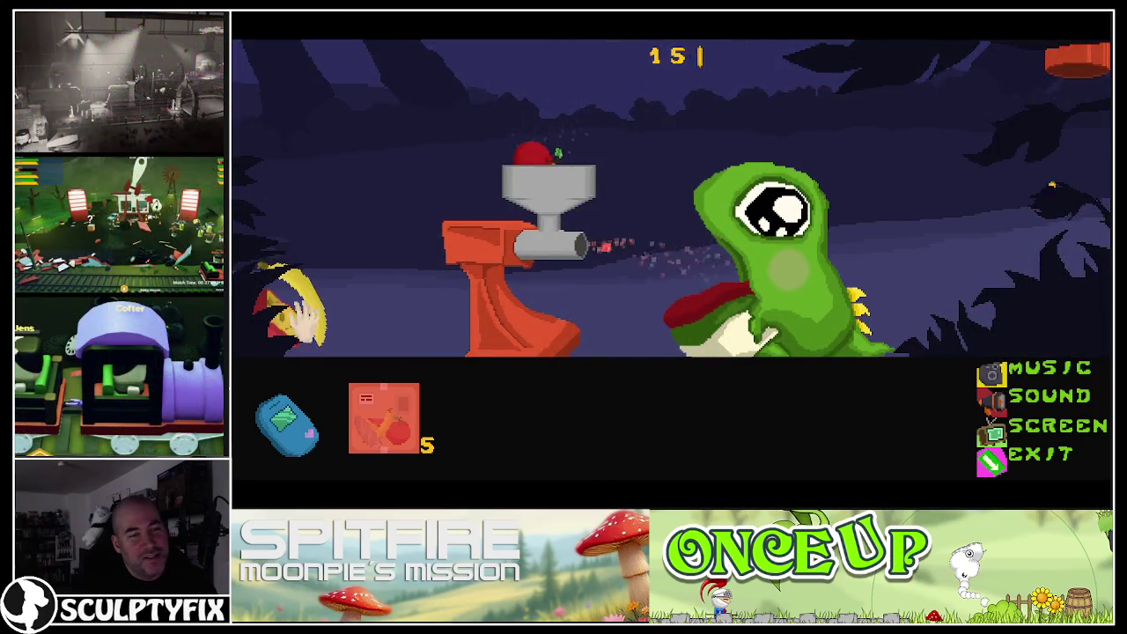
{"action": "left_click_drag", "start_coordinate": [308, 313], "coordinate": [537, 123]}
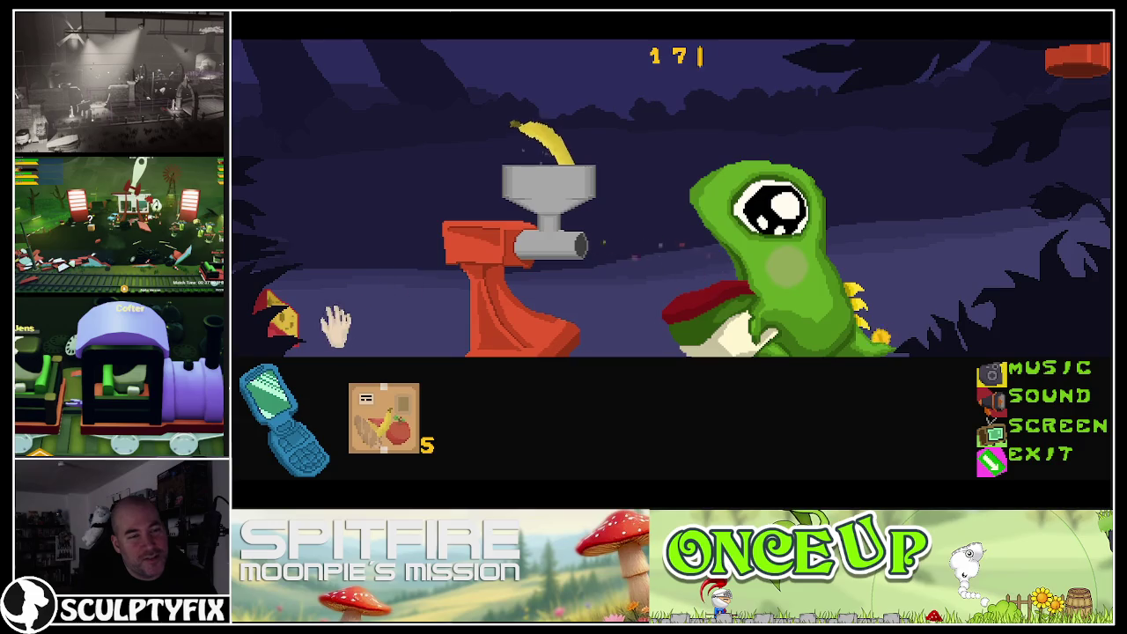
{"action": "mouse_move", "coordinate": [282, 326]}
{"action": "left_mouse_down"}
{"action": "mouse_move", "coordinate": [533, 101]}
{"action": "mouse_move", "coordinate": [546, 118]}
{"action": "left_mouse_up"}
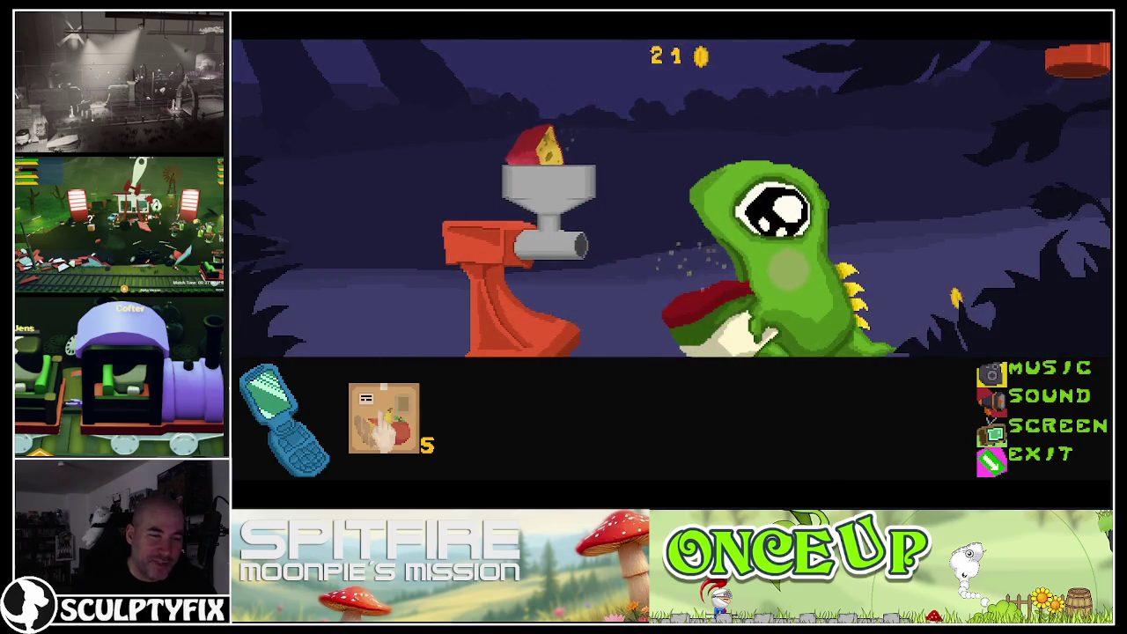
- Order more crates, load baguette and cheese, and run the grinder to feed the dinosaur
{"action": "left_click", "coordinate": [384, 427]}
{"action": "left_click", "coordinate": [385, 427]}
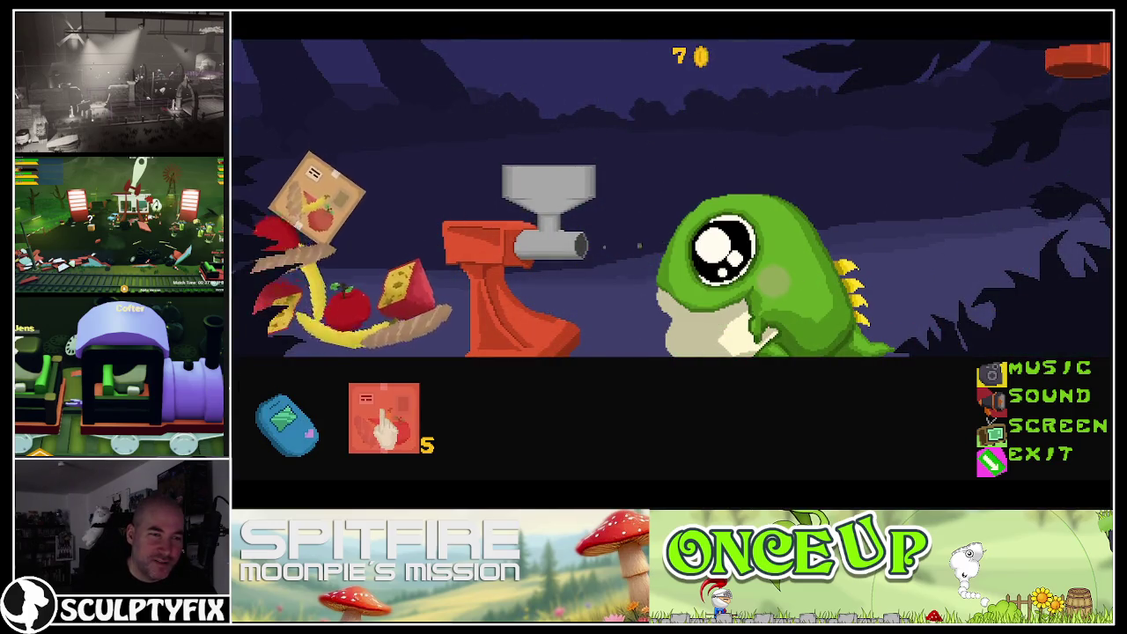
{"action": "left_click_drag", "start_coordinate": [396, 282], "coordinate": [568, 115]}
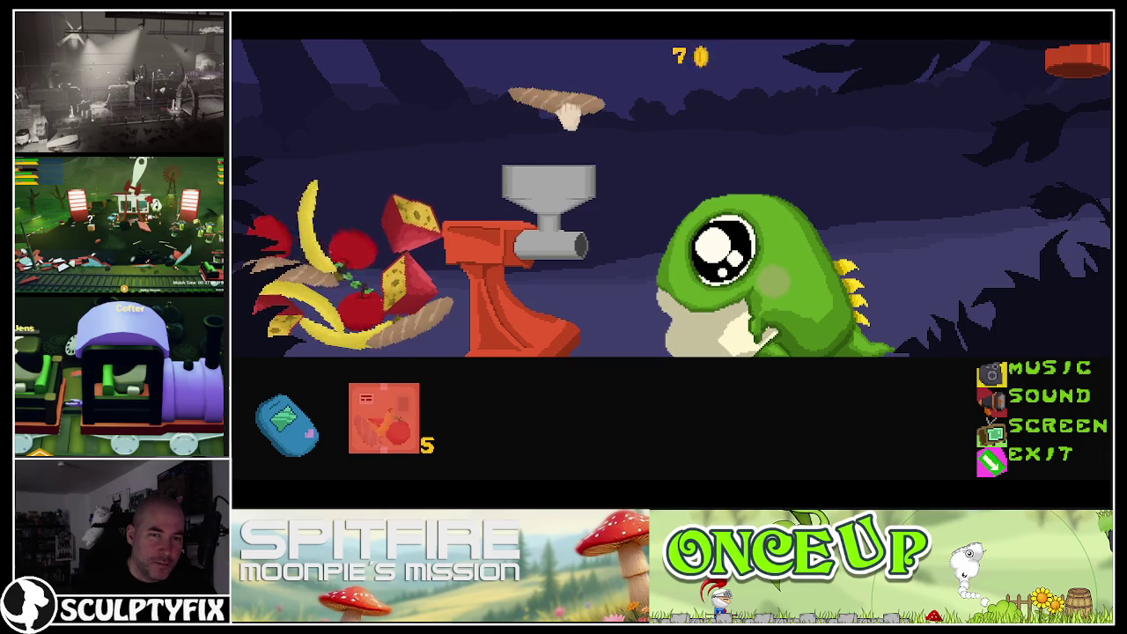
{"action": "left_click_drag", "start_coordinate": [409, 216], "coordinate": [529, 113]}
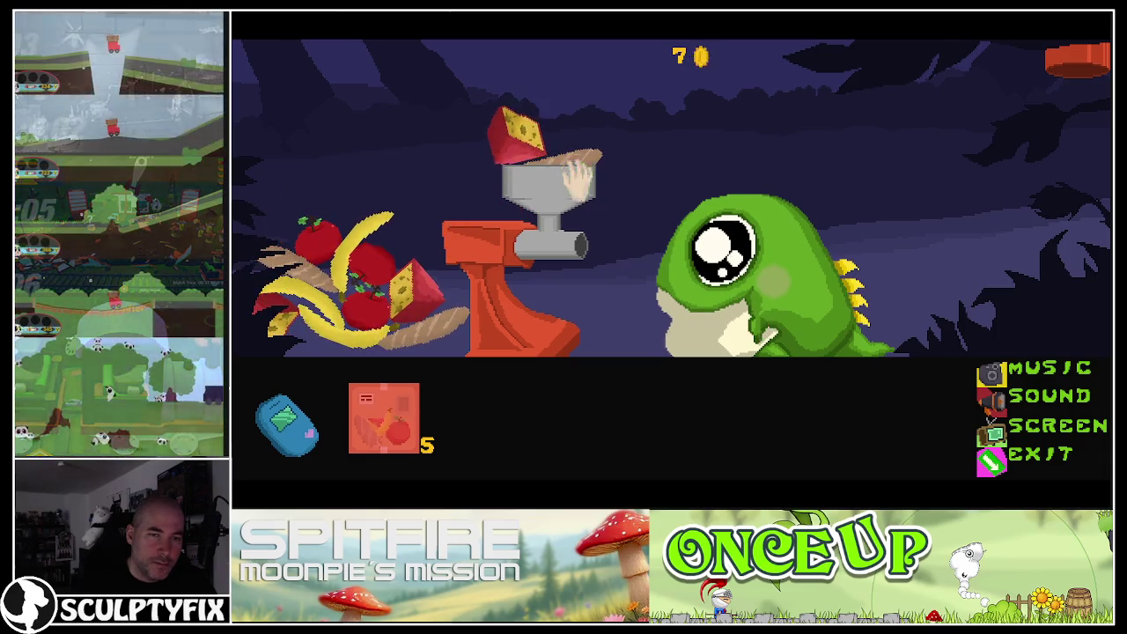
{"action": "left_click", "coordinate": [476, 250]}
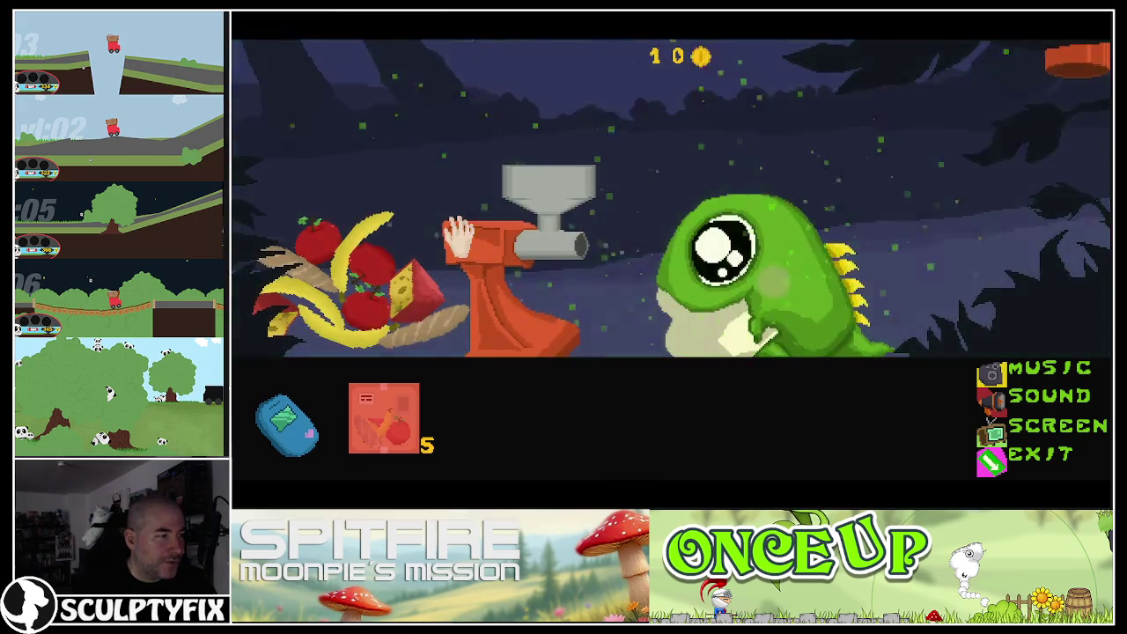
- Grind a banana, three more apples and the cheese for the dino
{"action": "left_click_drag", "start_coordinate": [418, 233], "coordinate": [544, 190]}
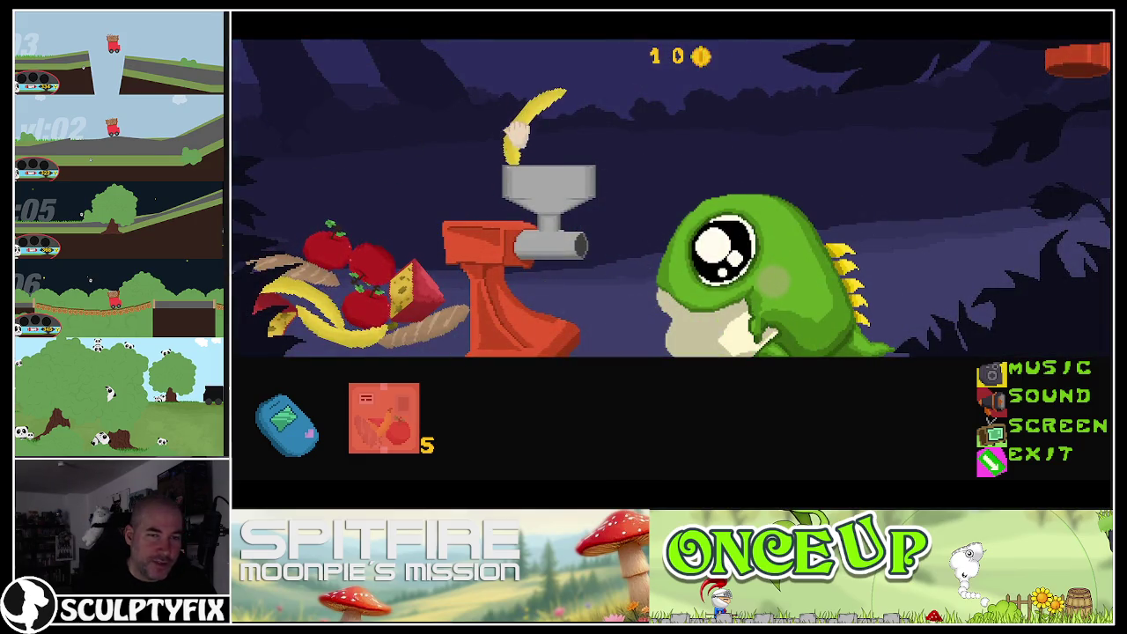
{"action": "left_click_drag", "start_coordinate": [346, 240], "coordinate": [535, 113]}
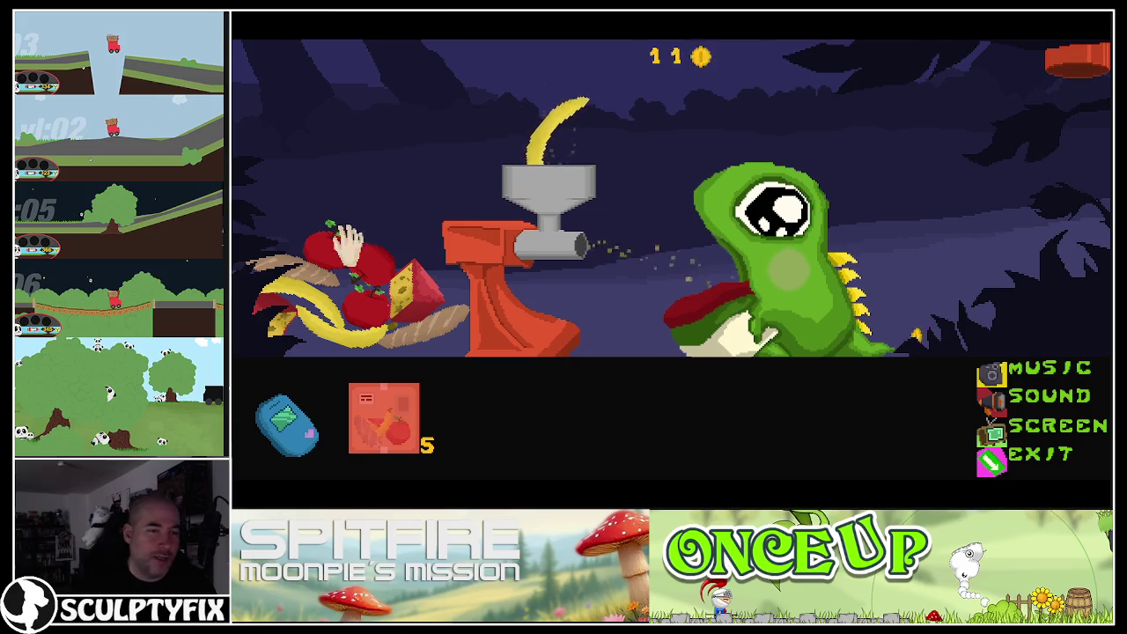
{"action": "left_click_drag", "start_coordinate": [370, 269], "coordinate": [548, 104]}
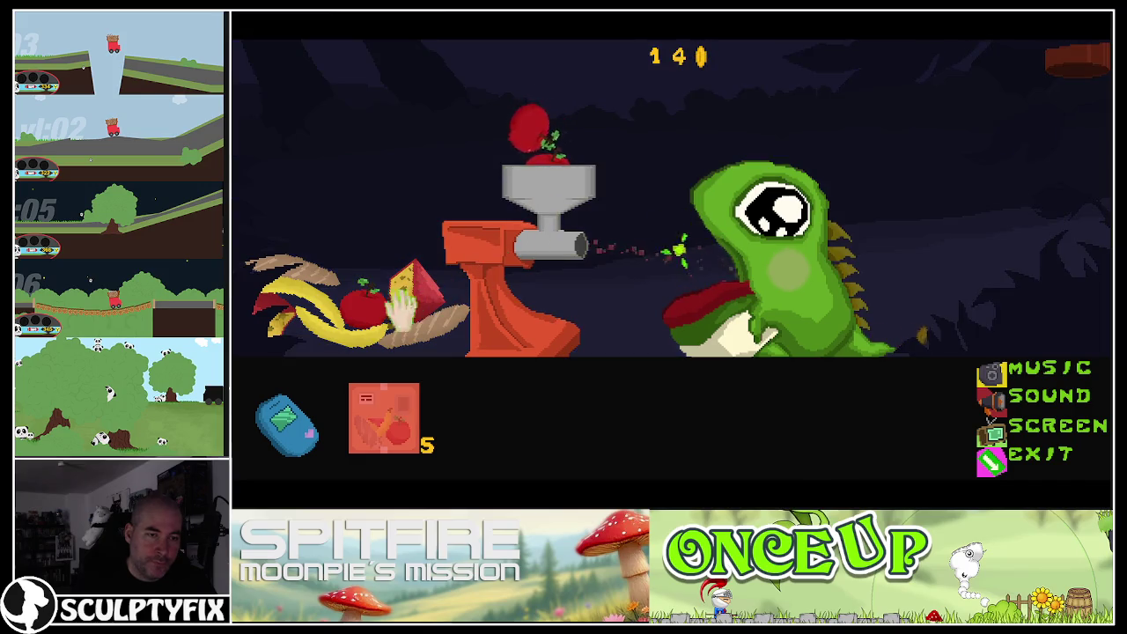
{"action": "left_click_drag", "start_coordinate": [363, 304], "coordinate": [558, 167]}
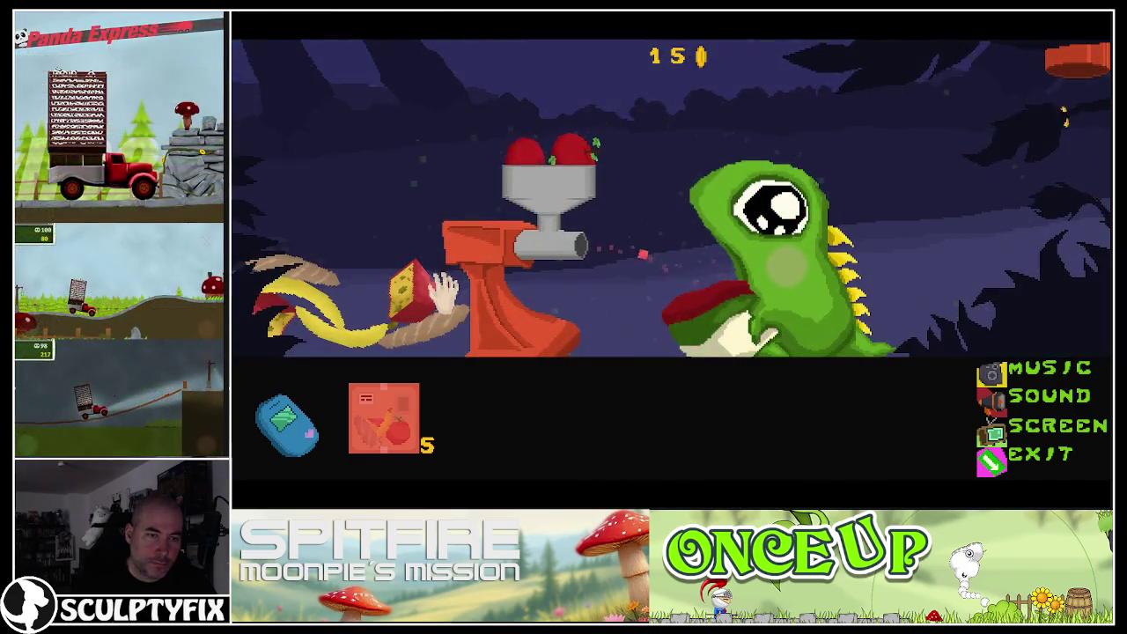
{"action": "mouse_move", "coordinate": [427, 293]}
{"action": "left_mouse_down"}
{"action": "mouse_move", "coordinate": [562, 132]}
{"action": "mouse_move", "coordinate": [508, 168]}
{"action": "mouse_move", "coordinate": [539, 190]}
{"action": "left_mouse_up"}
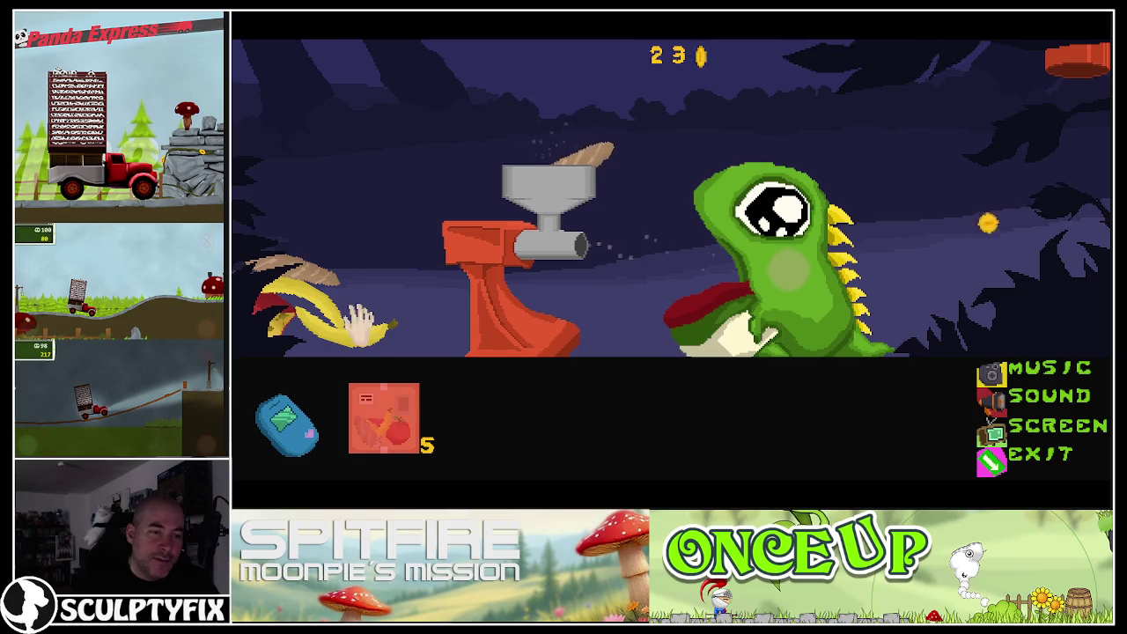
- Grind a banana, the red item, two more bananas and a mushroom until coins reach 34
{"action": "left_click_drag", "start_coordinate": [361, 320], "coordinate": [541, 192]}
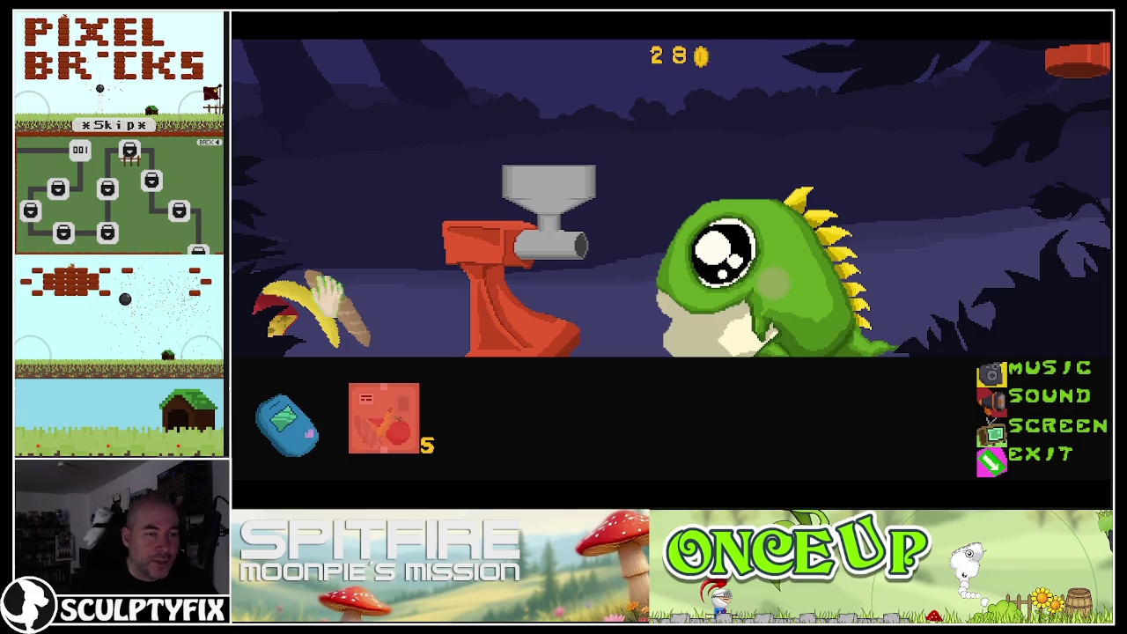
{"action": "left_click", "coordinate": [280, 310]}
{"action": "left_click_drag", "start_coordinate": [304, 319], "coordinate": [551, 107]}
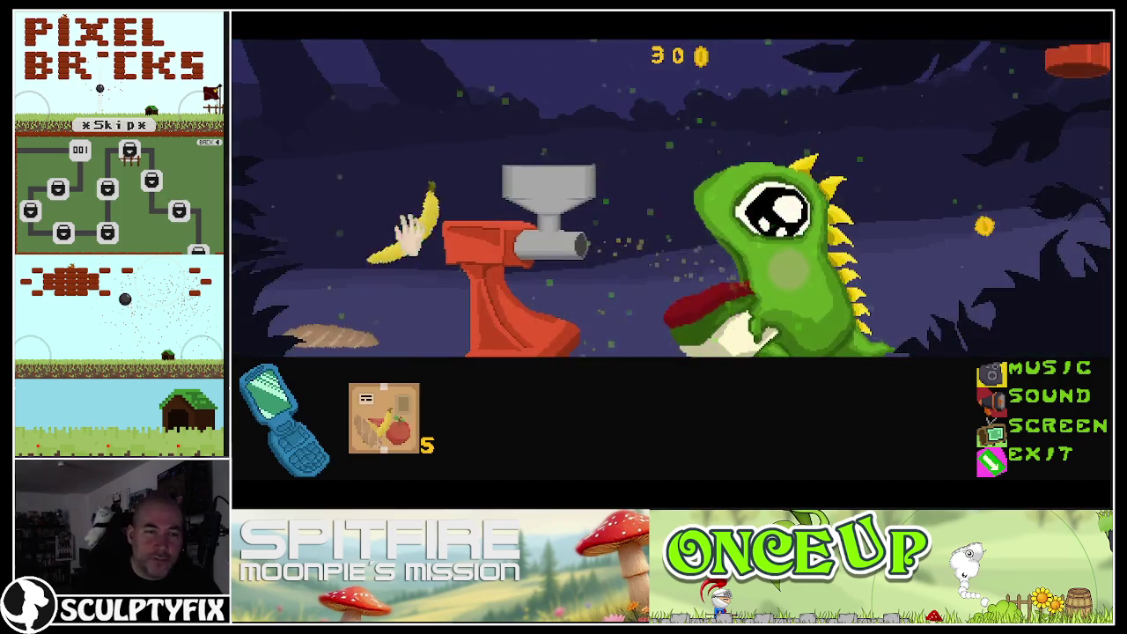
{"action": "left_click_drag", "start_coordinate": [353, 322], "coordinate": [533, 163]}
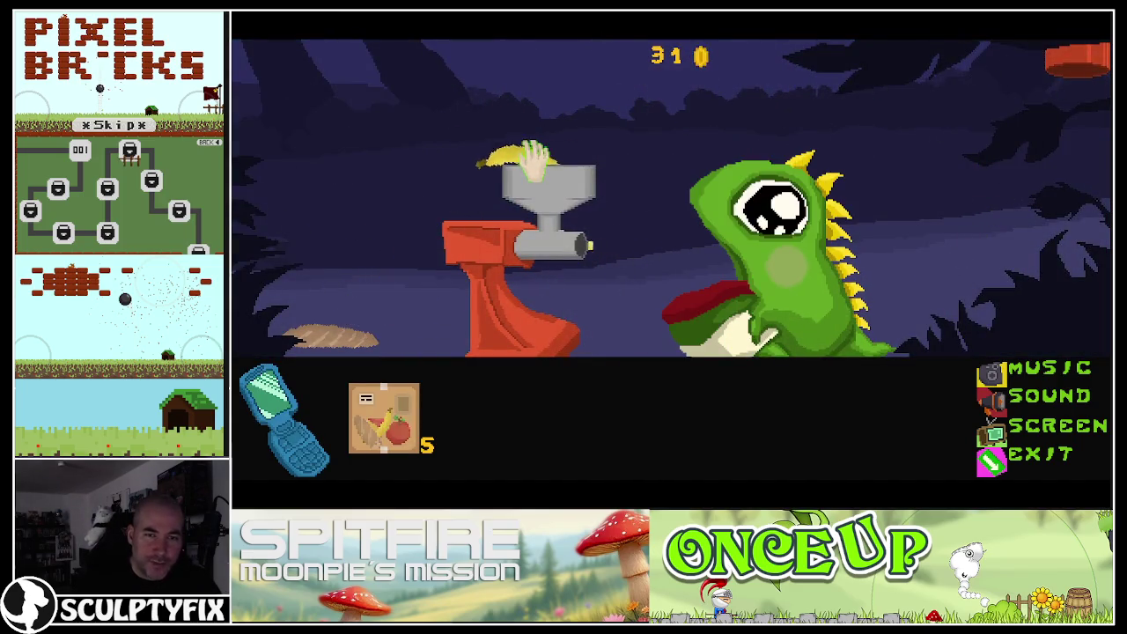
{"action": "mouse_move", "coordinate": [326, 333]}
{"action": "left_mouse_down"}
{"action": "mouse_move", "coordinate": [548, 150]}
{"action": "mouse_move", "coordinate": [537, 106]}
{"action": "left_mouse_up"}
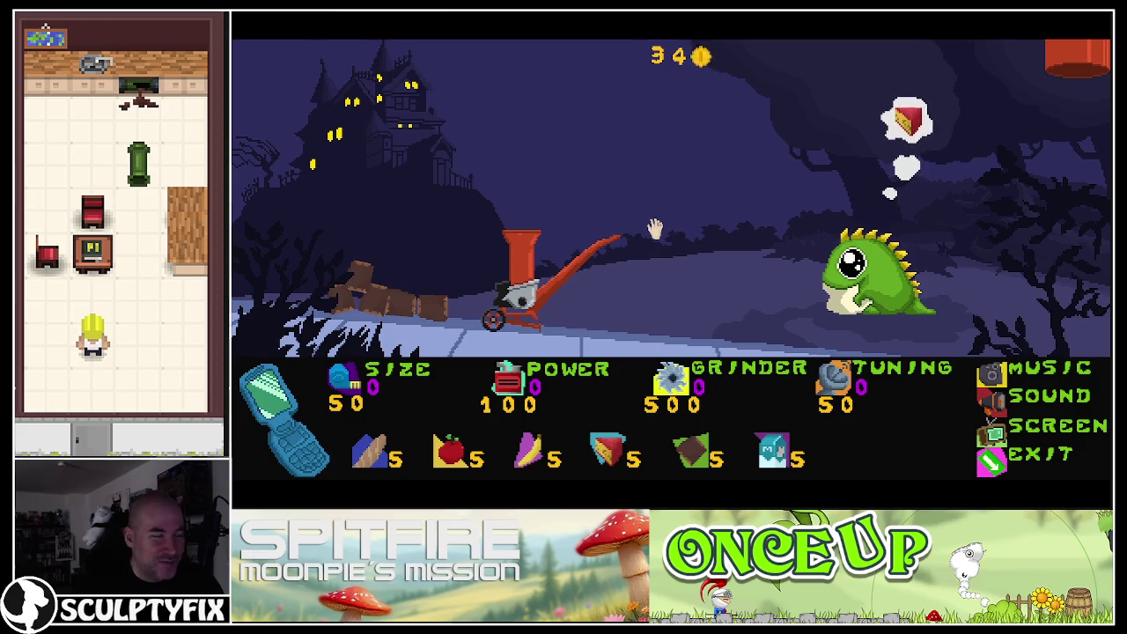
- Close the preview, view the Titlescreen and Level_02 layouts, then minimise Chrome to reveal Aseprite
{"action": "left_click", "coordinate": [990, 465]}
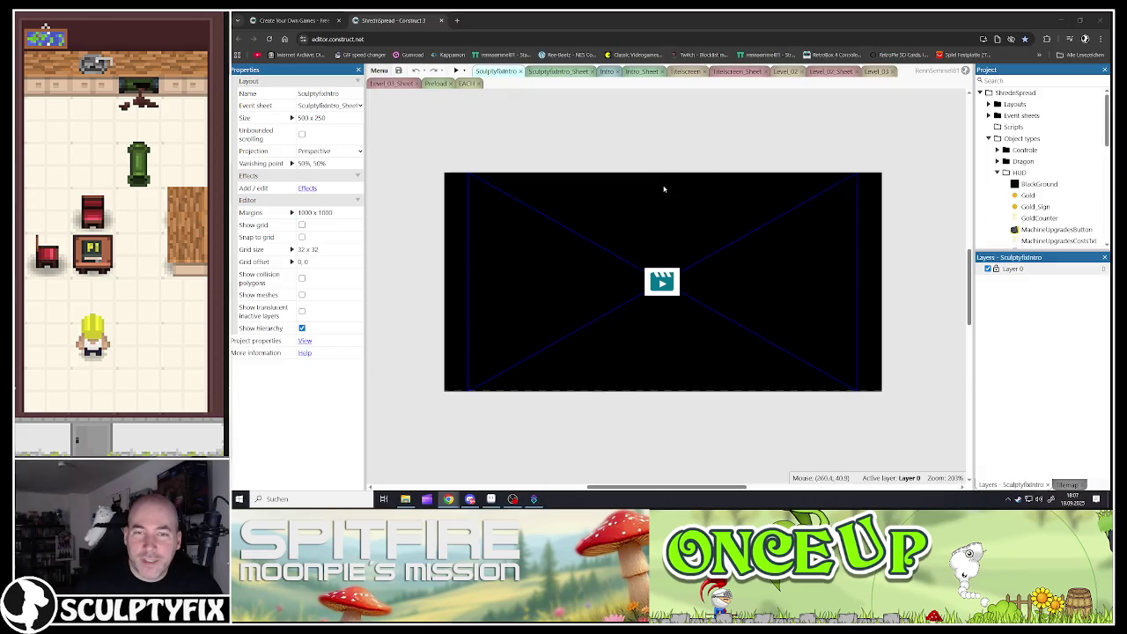
{"action": "left_click", "coordinate": [684, 74]}
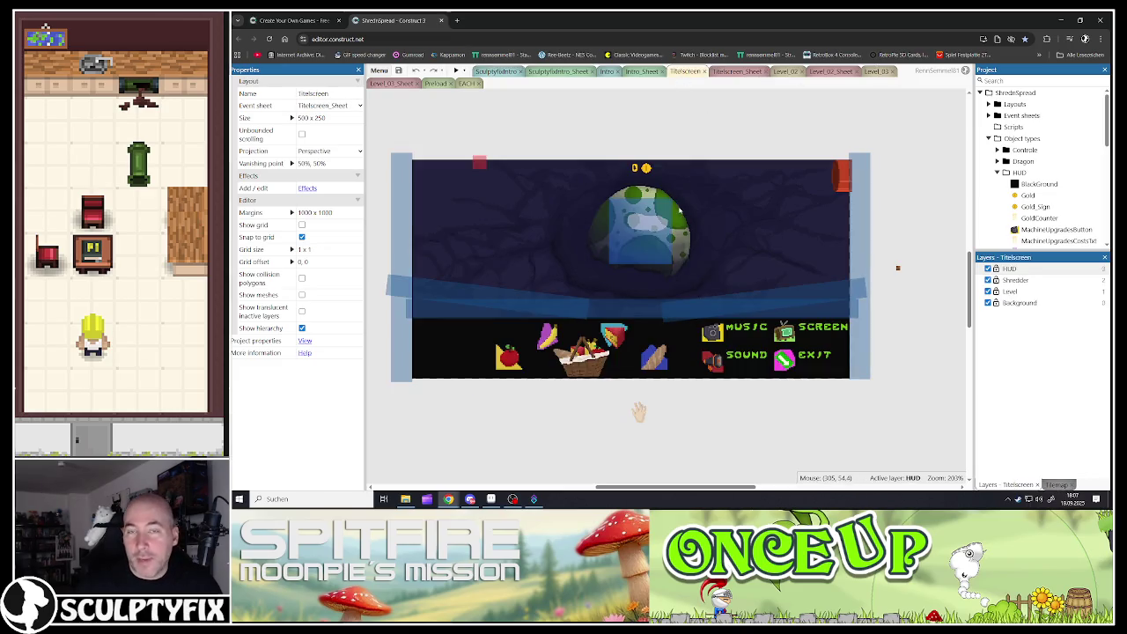
{"action": "key", "text": "ctrl+Tab"}
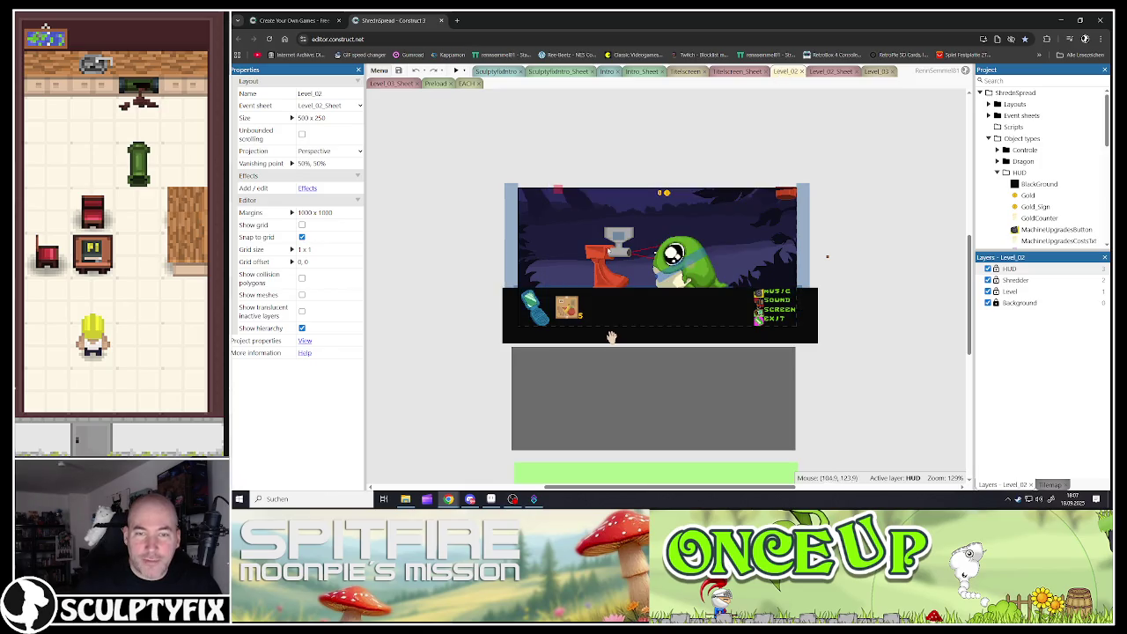
{"action": "scroll", "coordinate": [647, 255], "scroll_direction": "up", "scroll_amount": 3, "text": "ctrl"}
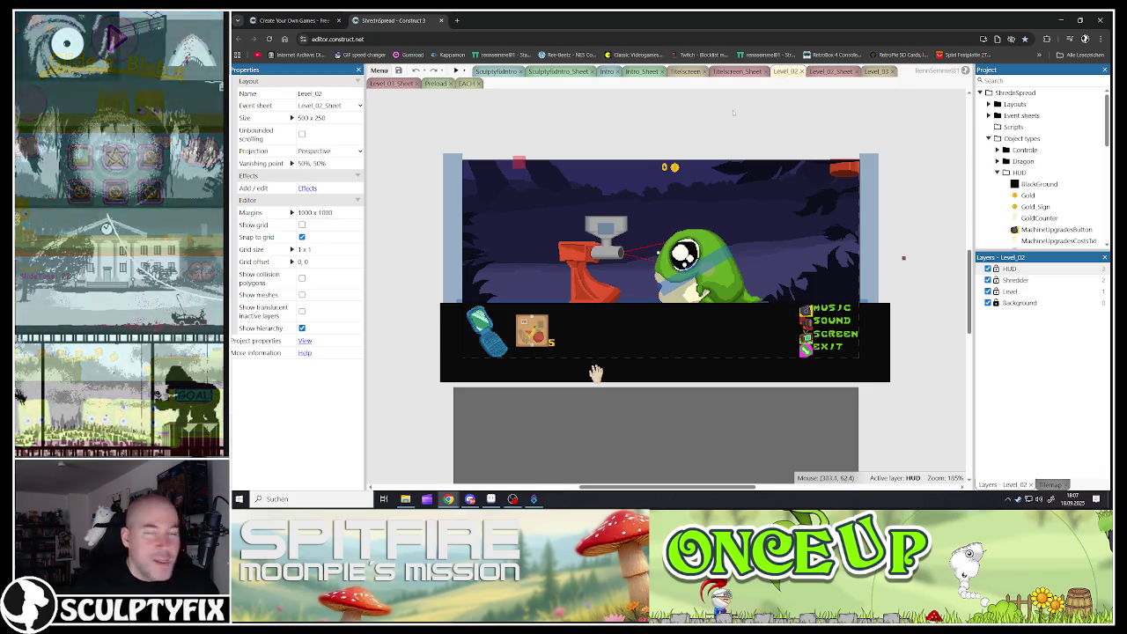
{"action": "left_click", "coordinate": [1061, 20]}
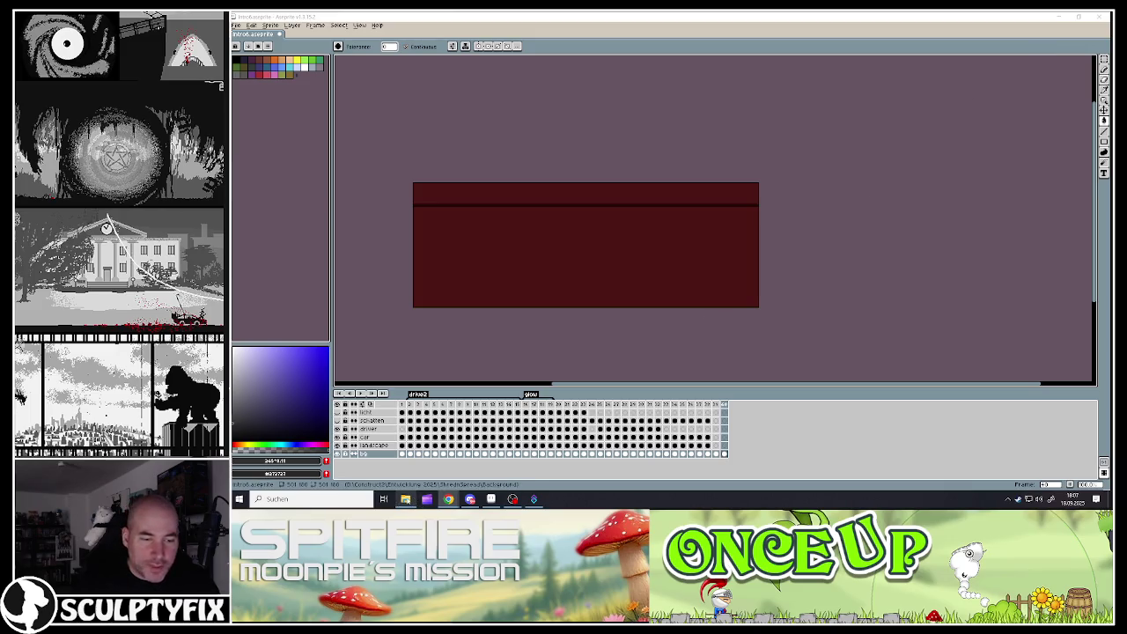
- Open File Explorer and navigate up to the root of drive D:
{"action": "left_click", "coordinate": [405, 499]}
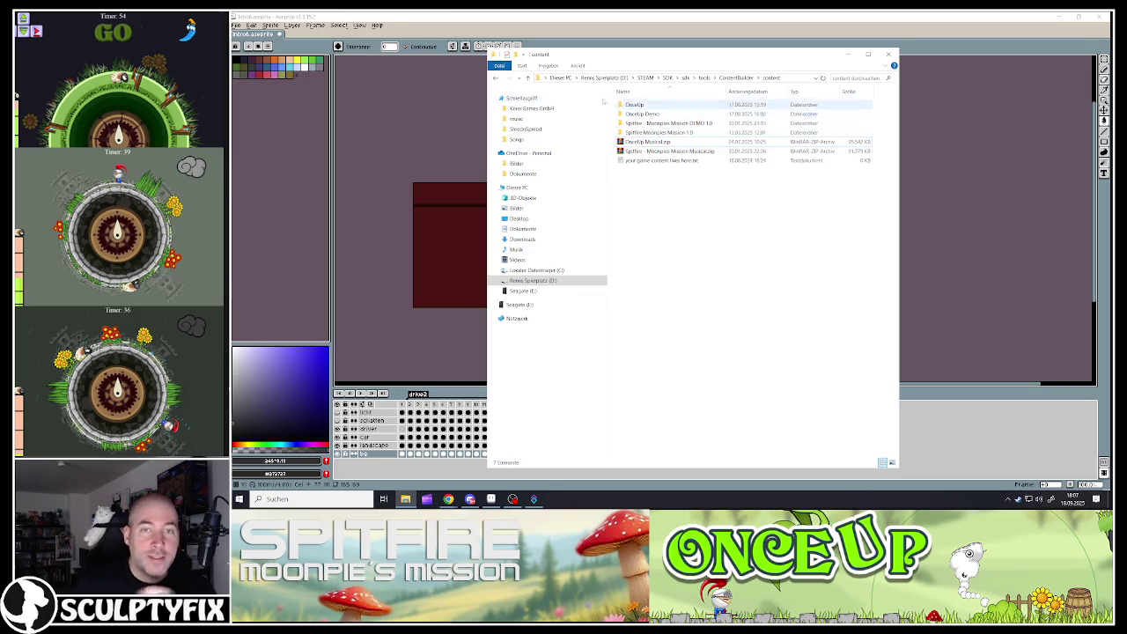
{"action": "left_click", "coordinate": [498, 78]}
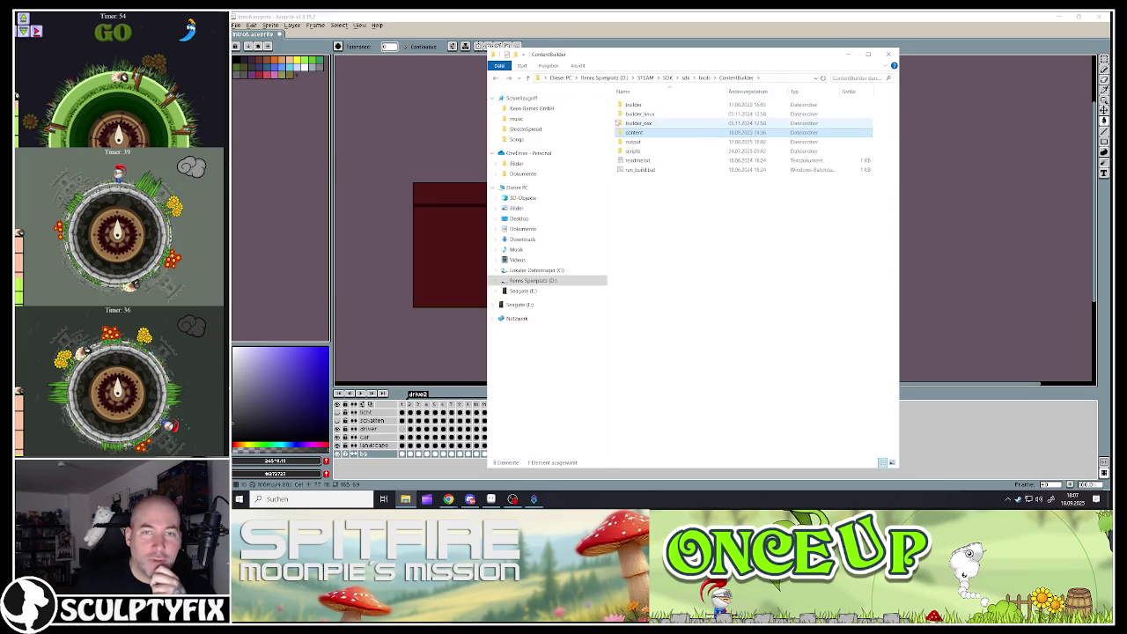
{"action": "left_click", "coordinate": [496, 78]}
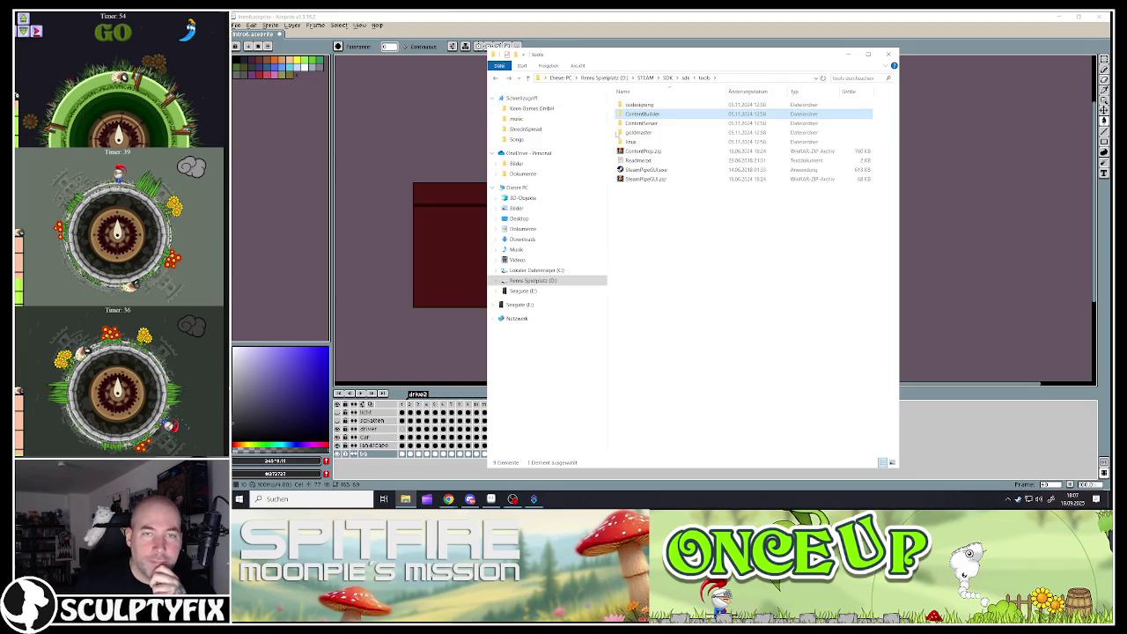
{"action": "left_click", "coordinate": [535, 280]}
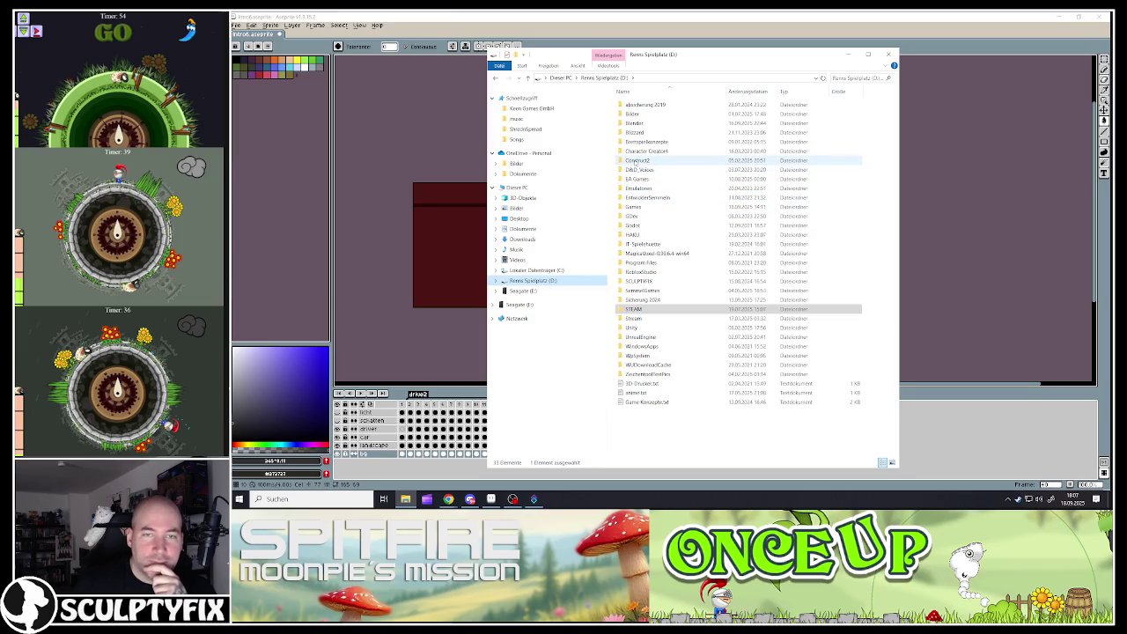
{"action": "left_click", "coordinate": [636, 161]}
- Open Construct2 > Entwicklung 2025 > MyLittleElephant > Songs and select 00_OnceUp Intro.mp3
{"action": "double_click", "coordinate": [638, 161]}
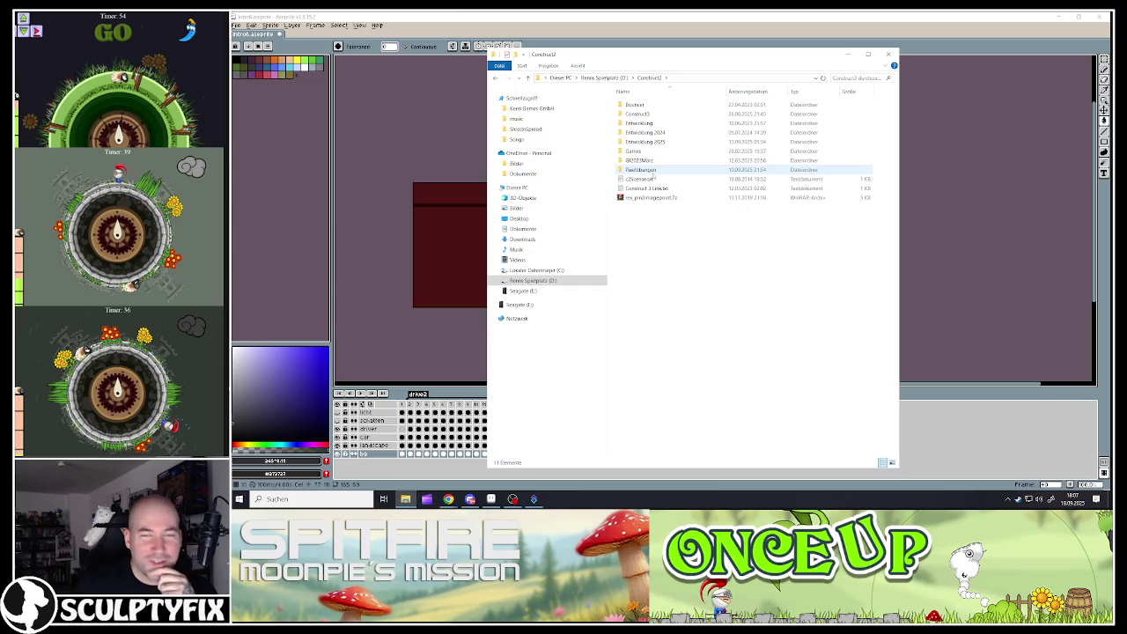
{"action": "double_click", "coordinate": [648, 141]}
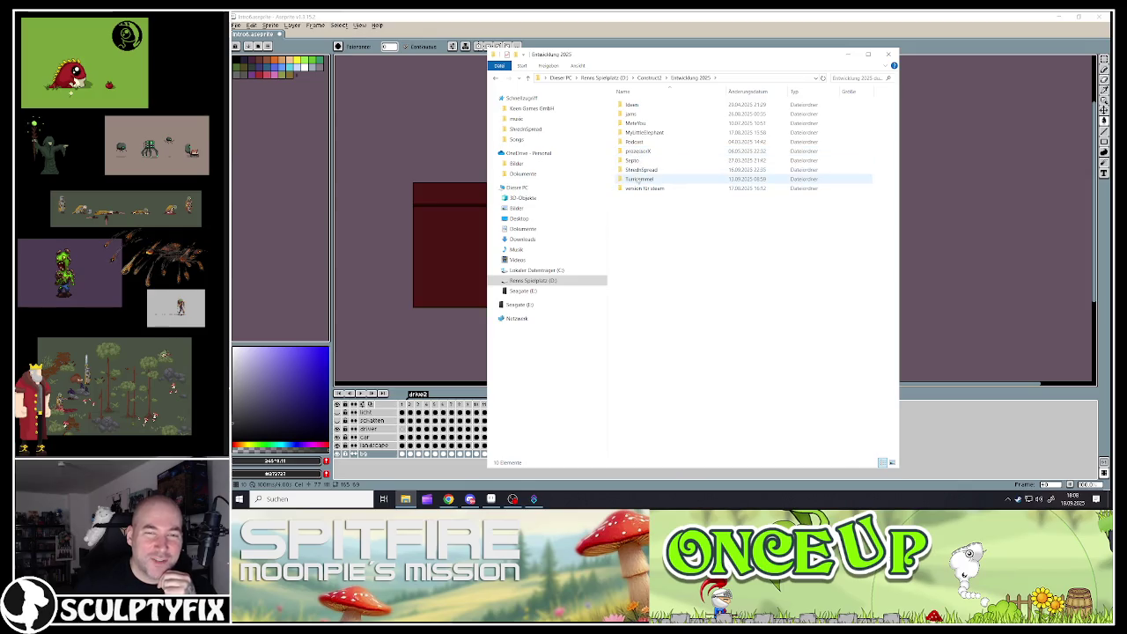
{"action": "double_click", "coordinate": [634, 132]}
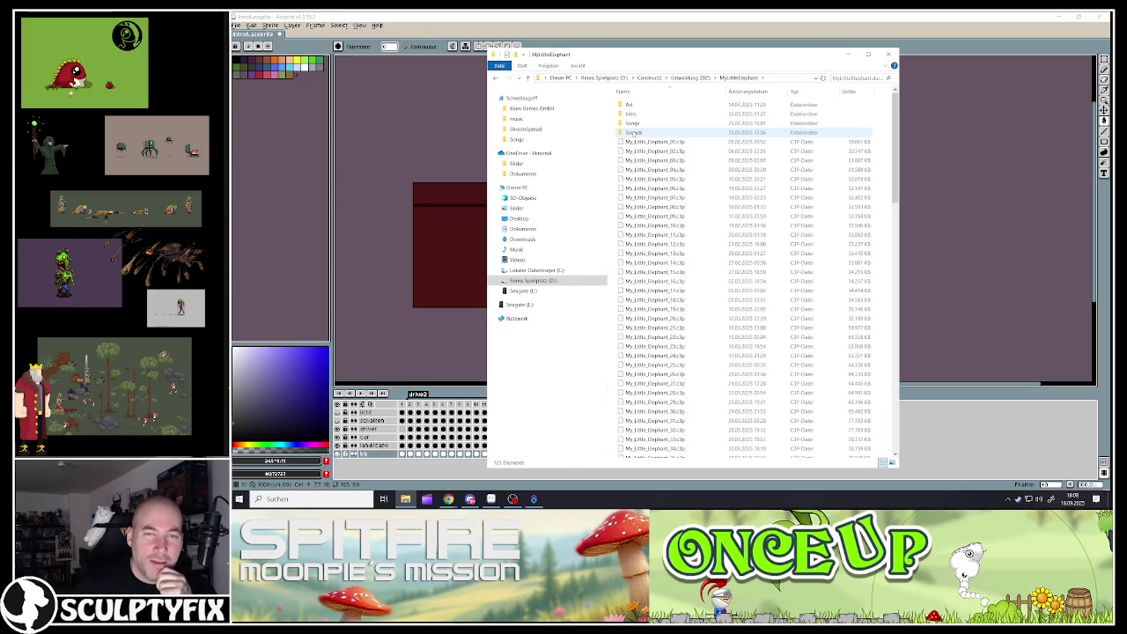
{"action": "double_click", "coordinate": [633, 123]}
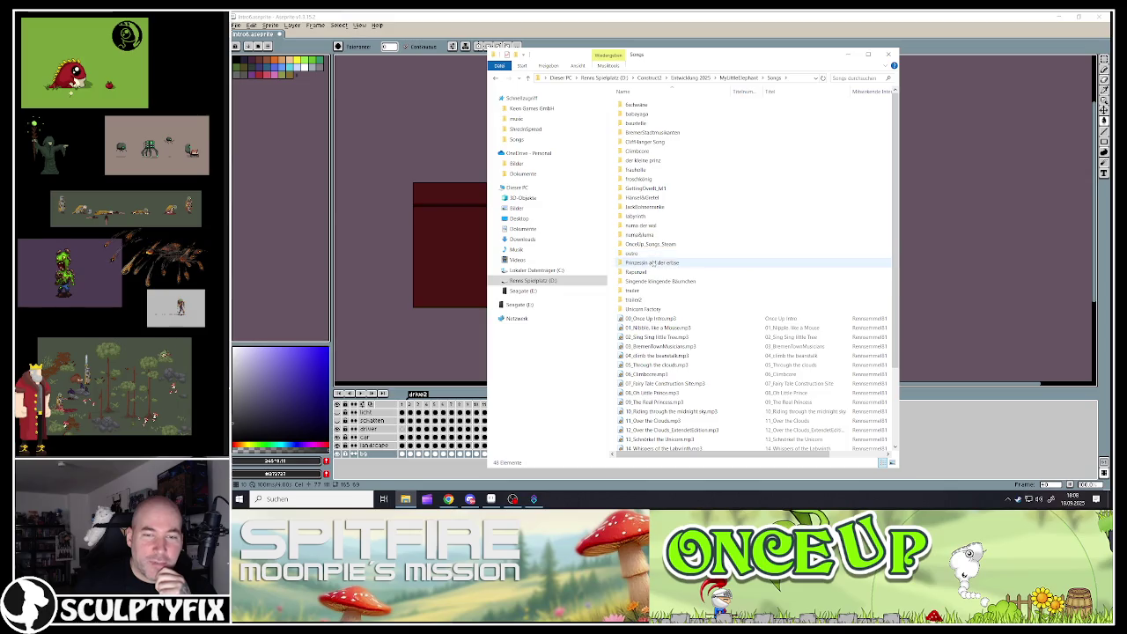
{"action": "scroll", "coordinate": [652, 264], "scroll_direction": "down", "scroll_amount": 3}
{"action": "left_click", "coordinate": [652, 233]}
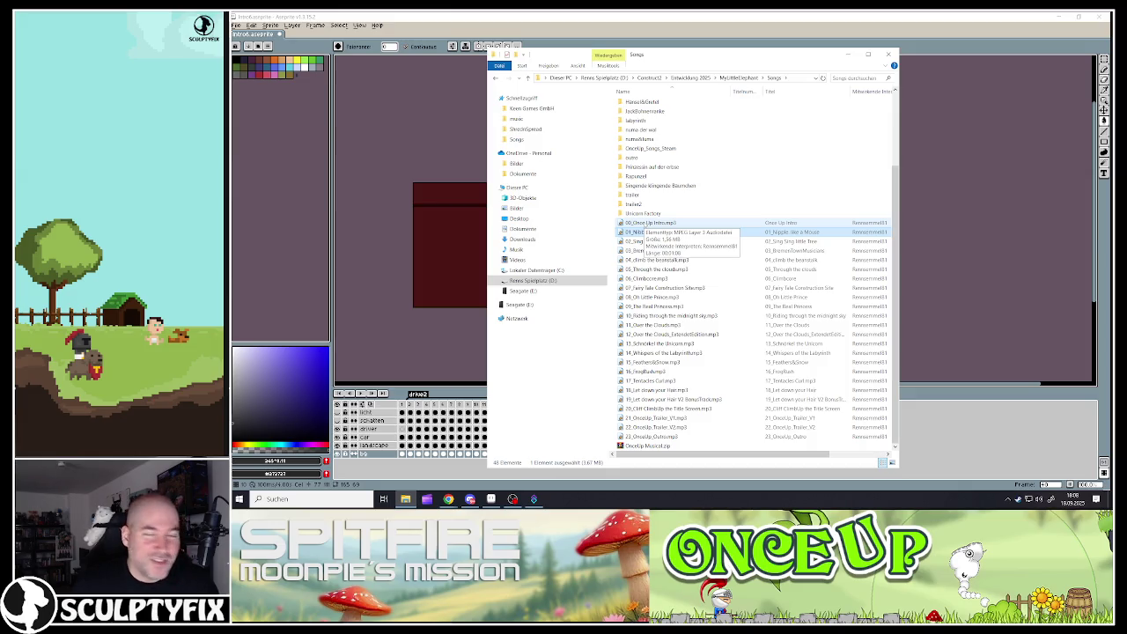
{"action": "left_click", "coordinate": [649, 224]}
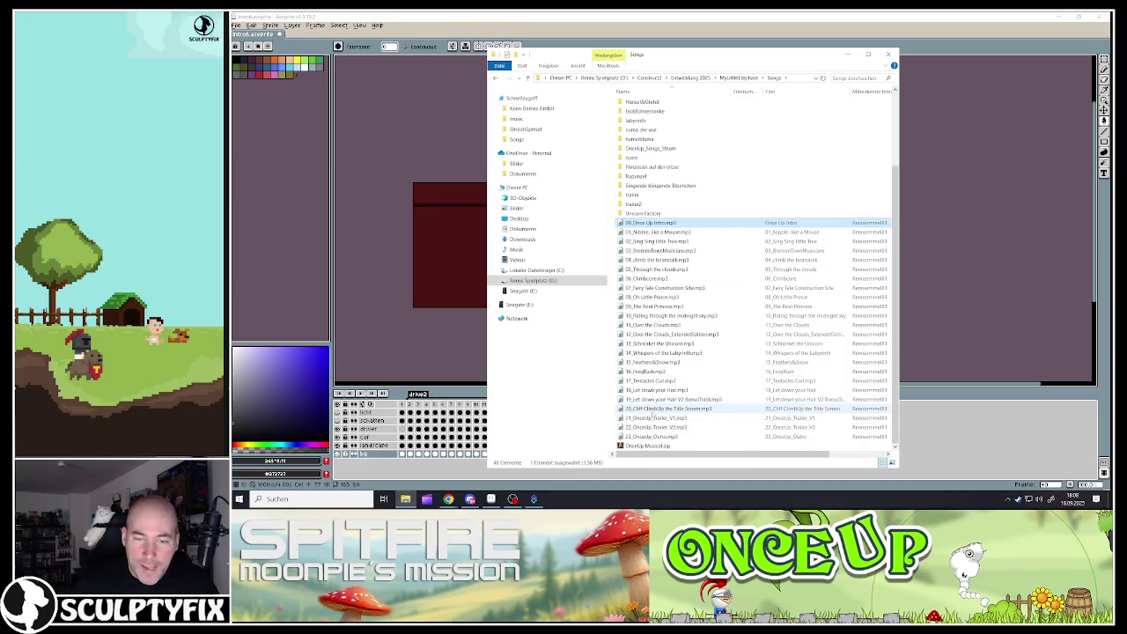
- Select the tracks from 01_Nibble, like a Mouse.mp3 through track 18
{"action": "left_click", "coordinate": [653, 410], "text": "shift"}
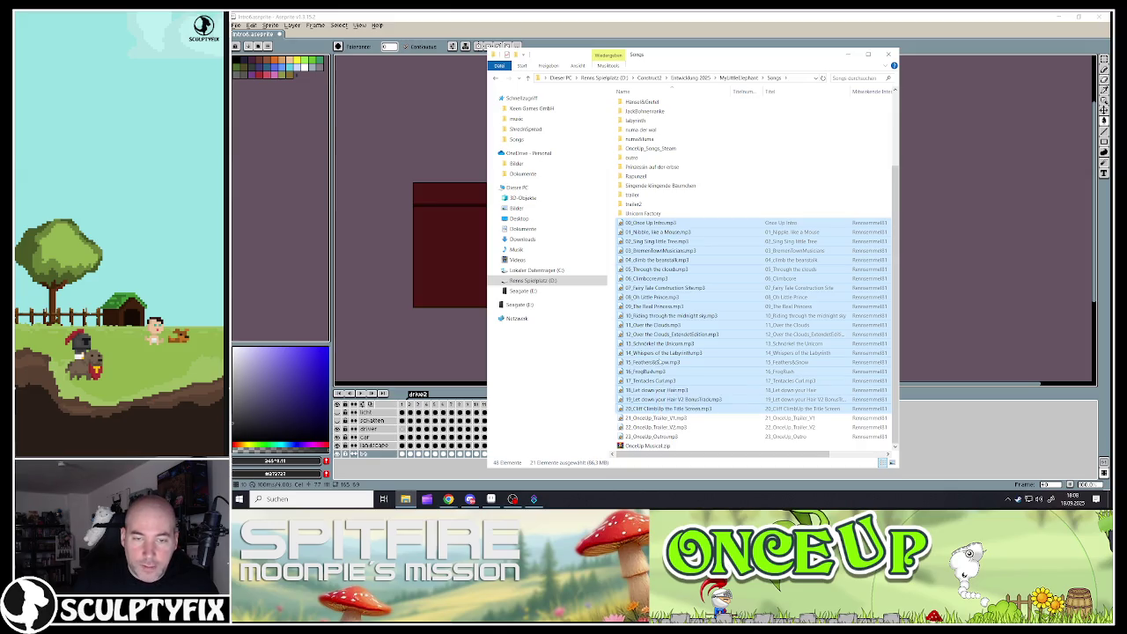
{"action": "left_click", "coordinate": [651, 362]}
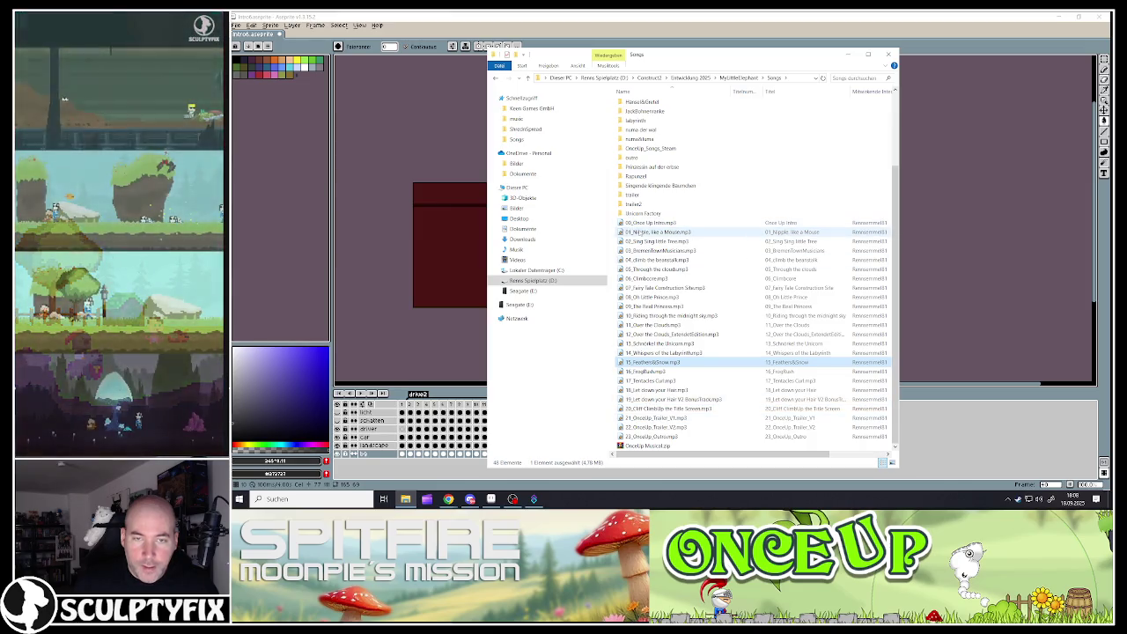
{"action": "left_click", "coordinate": [631, 232]}
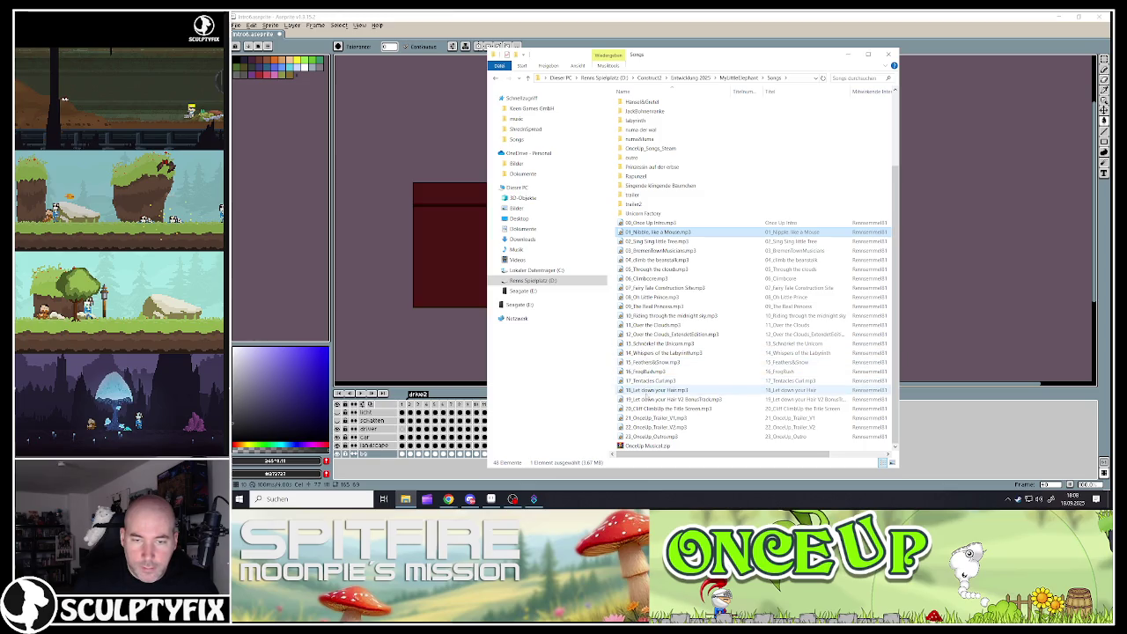
{"action": "left_click", "coordinate": [649, 390], "text": "shift"}
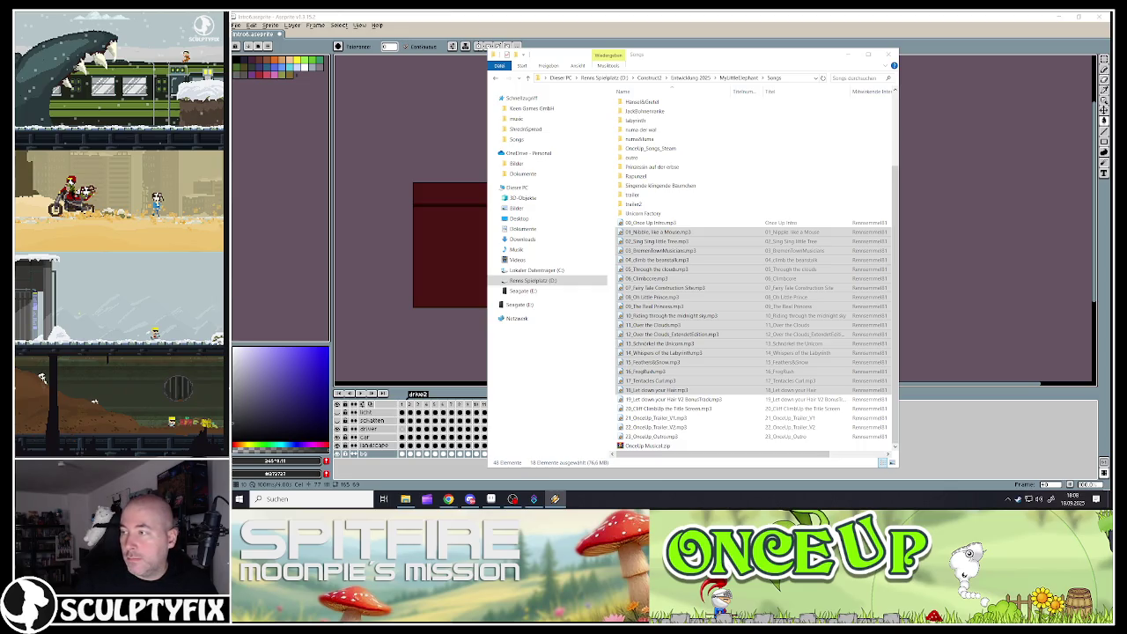
- Switch windows with Alt+Tab and minimise Explorer to reveal Aseprite
{"action": "key", "text": "alt+Tab"}
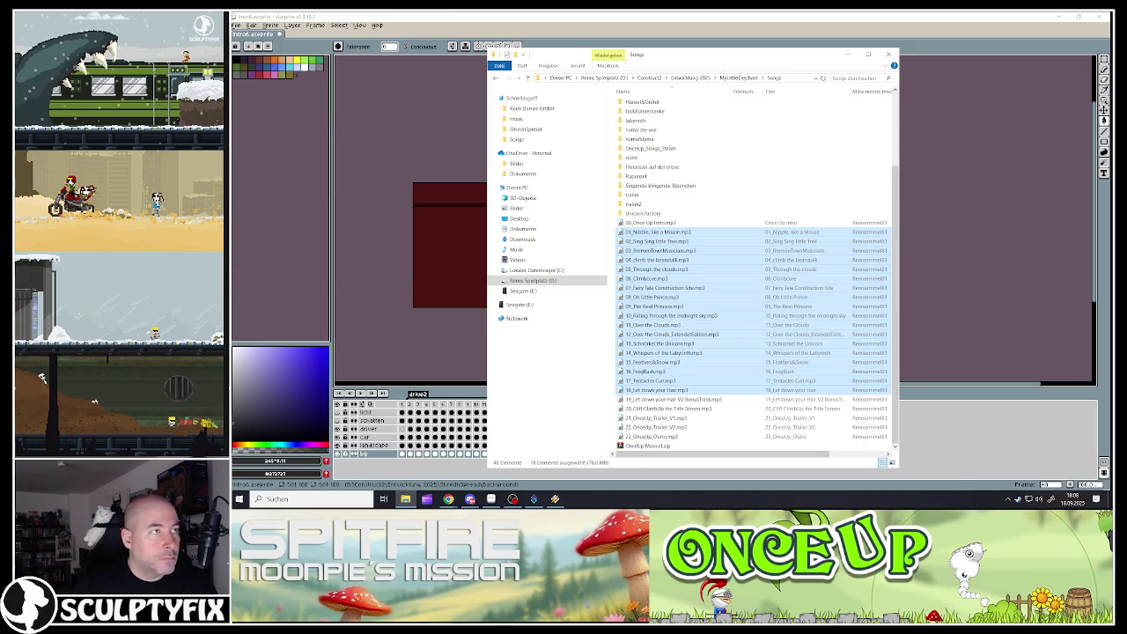
{"action": "key", "text": "alt+Tab"}
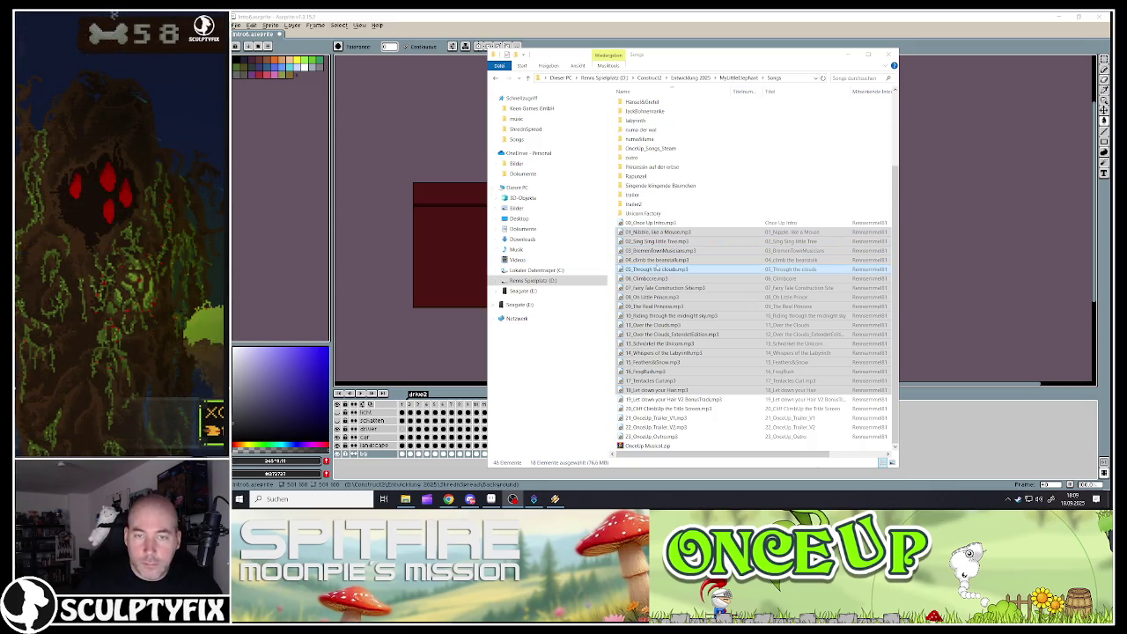
{"action": "left_click", "coordinate": [848, 55]}
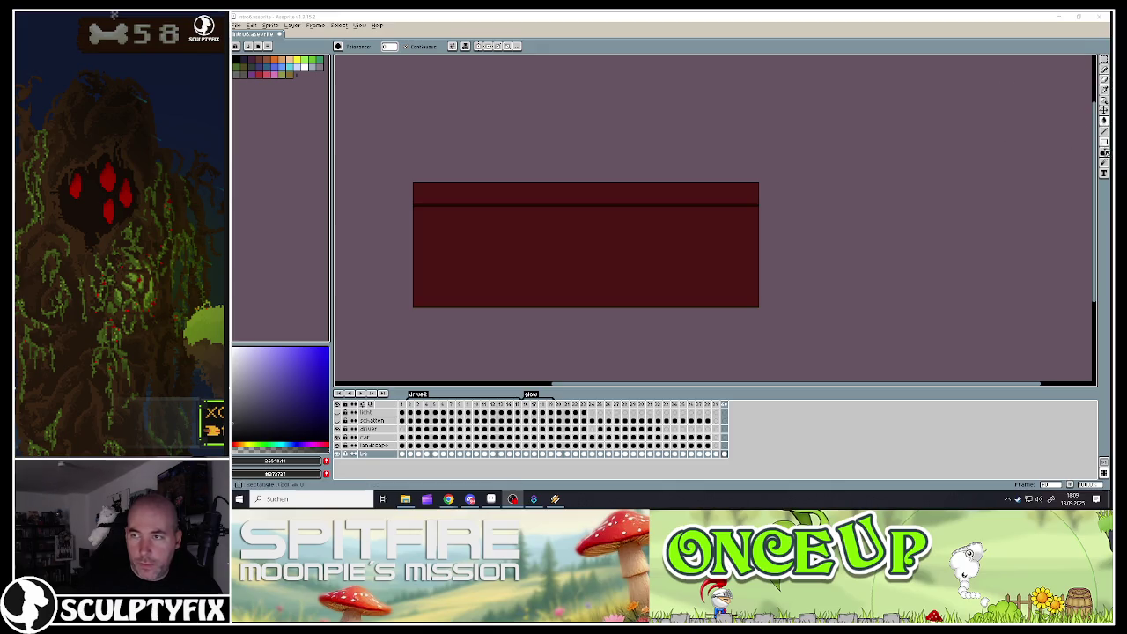
- Choose the Contour tool with a light blue-grey colour and select the bg layer's last-frame cel
{"action": "left_click", "coordinate": [1106, 161]}
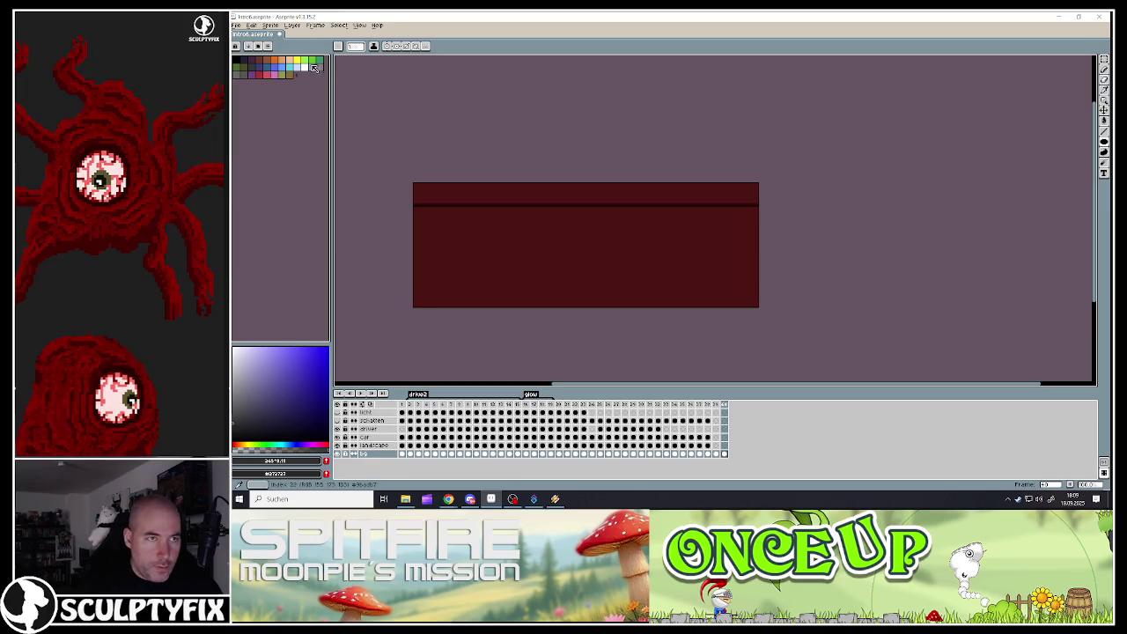
{"action": "left_click", "coordinate": [314, 68]}
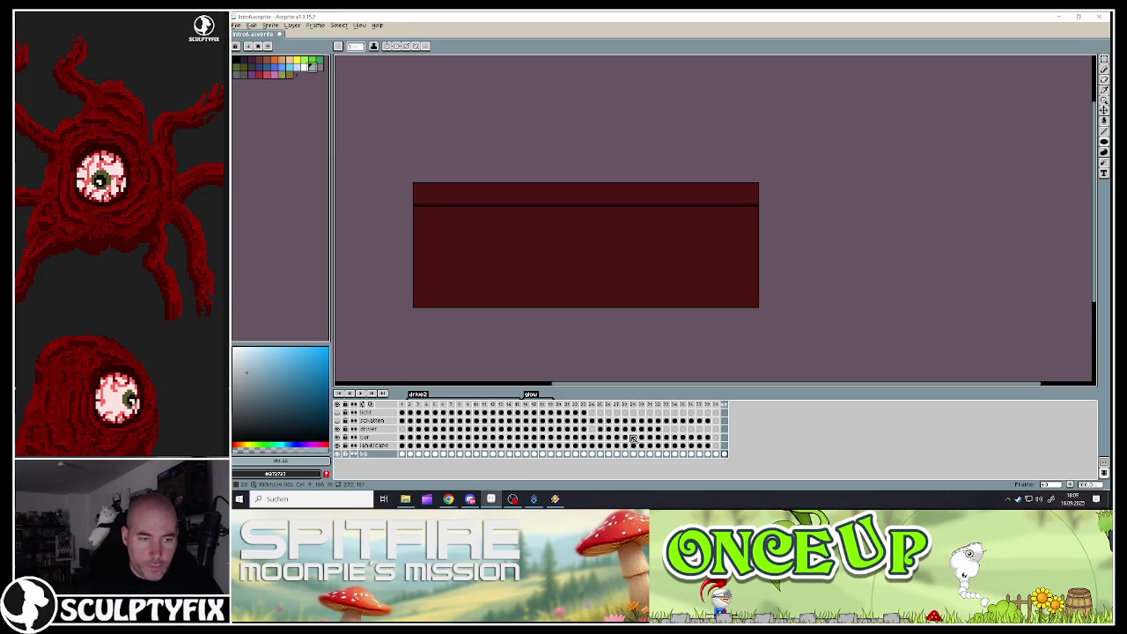
{"action": "left_click", "coordinate": [724, 438]}
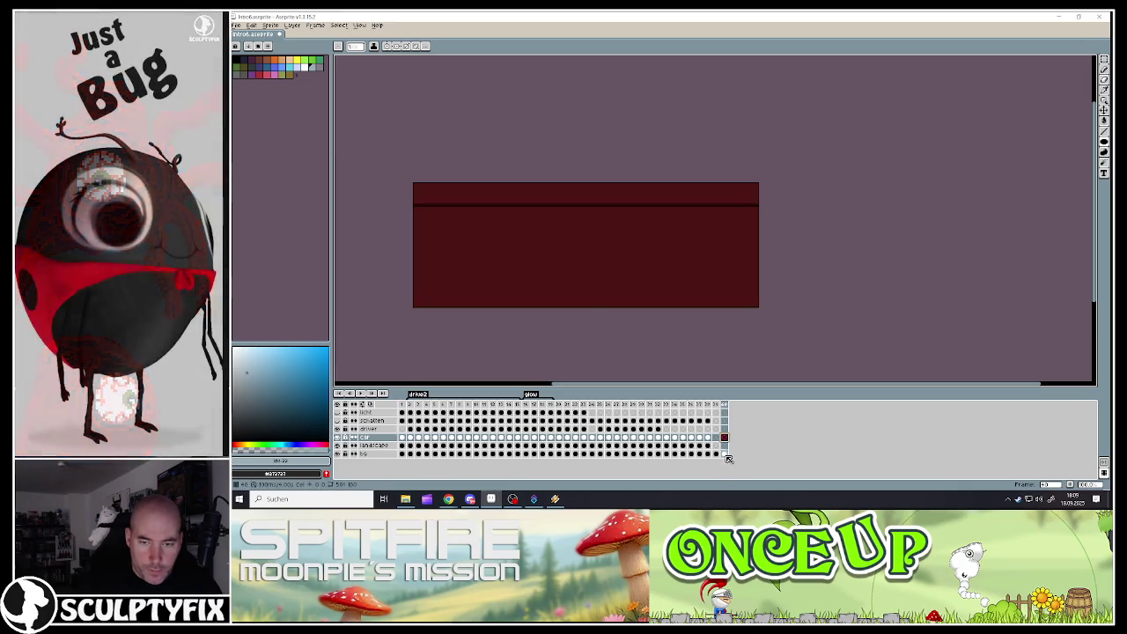
{"action": "key", "text": "Down"}
{"action": "key", "text": "Down"}
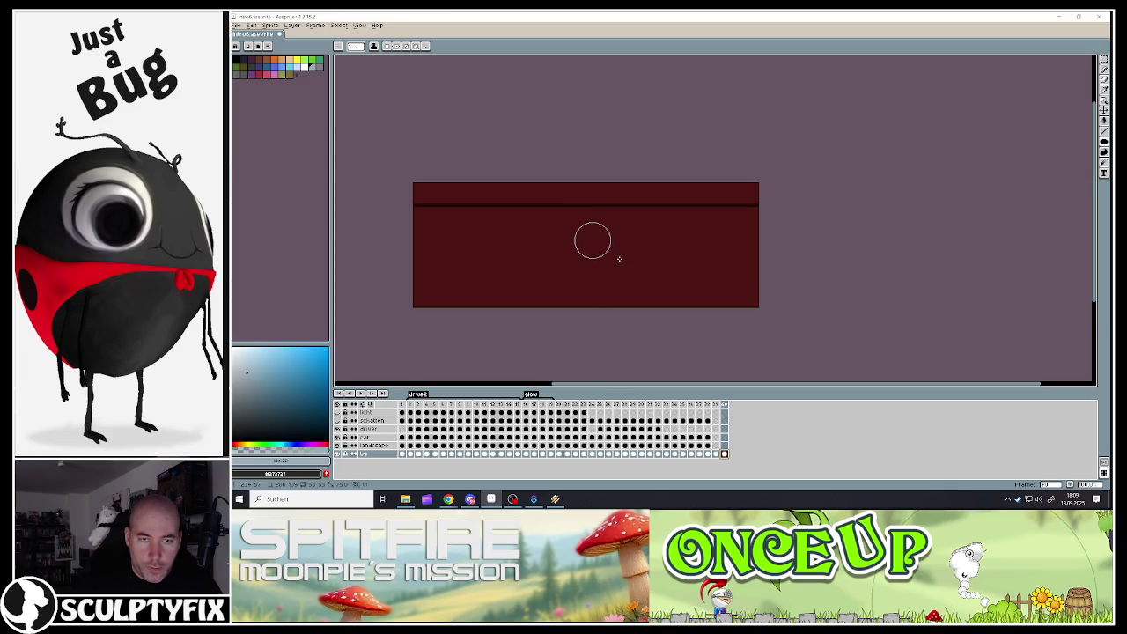
- Stamp a light grey-blue circle and shift it left with a rectangular selection
{"action": "left_click", "coordinate": [593, 240]}
{"action": "key", "text": "m"}
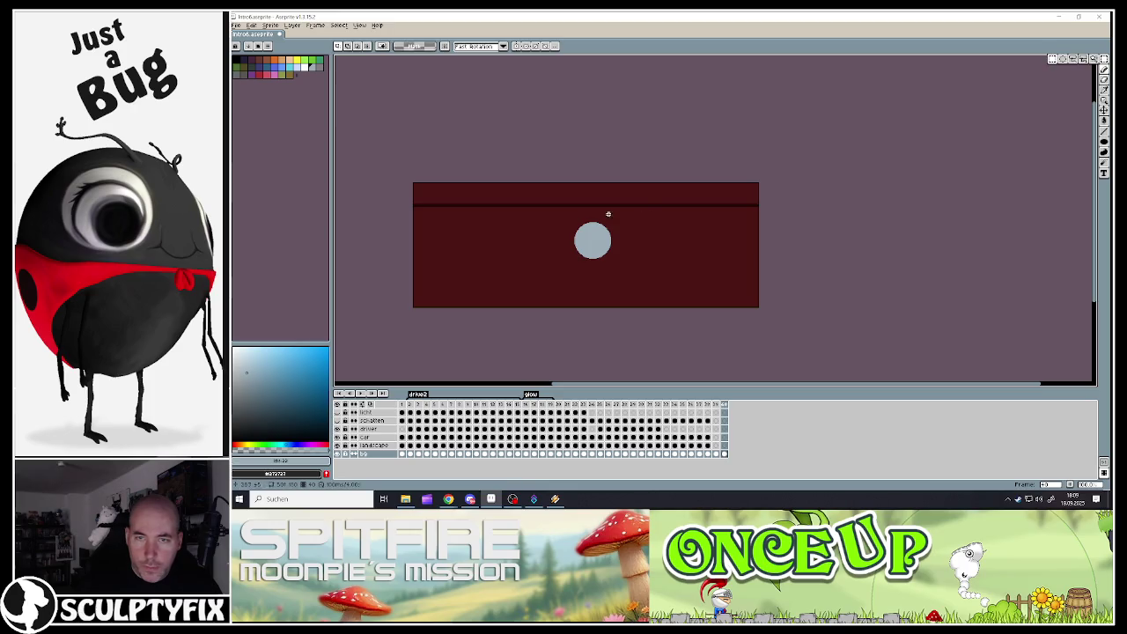
{"action": "mouse_move", "coordinate": [566, 214]}
{"action": "left_mouse_down"}
{"action": "mouse_move", "coordinate": [646, 273]}
{"action": "mouse_move", "coordinate": [599, 258]}
{"action": "left_mouse_up"}
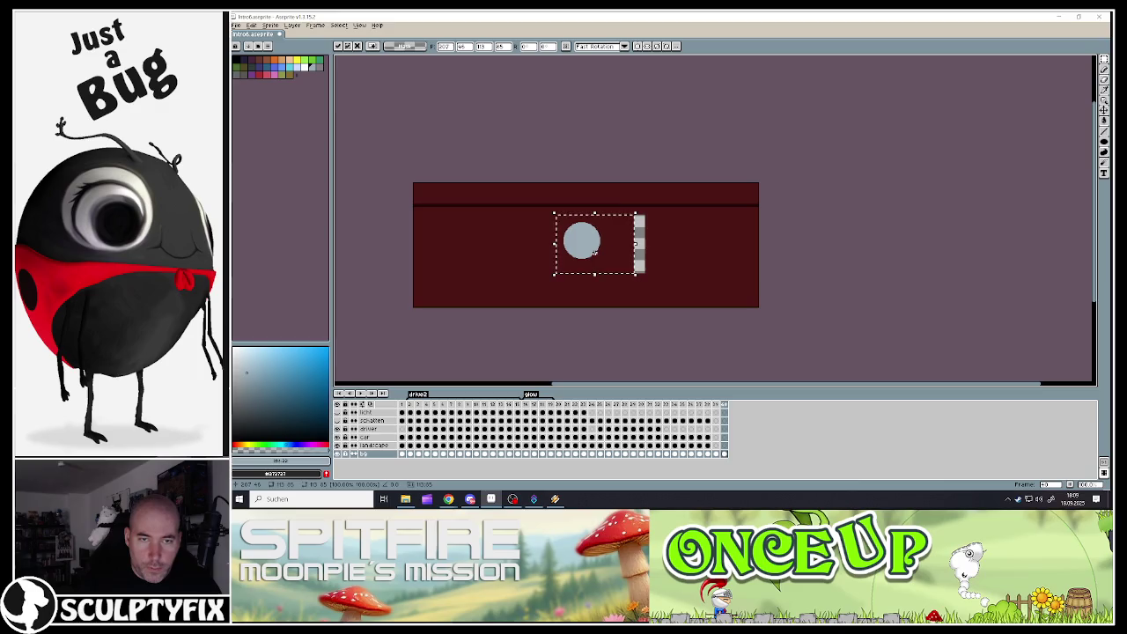
{"action": "left_click", "coordinate": [639, 268]}
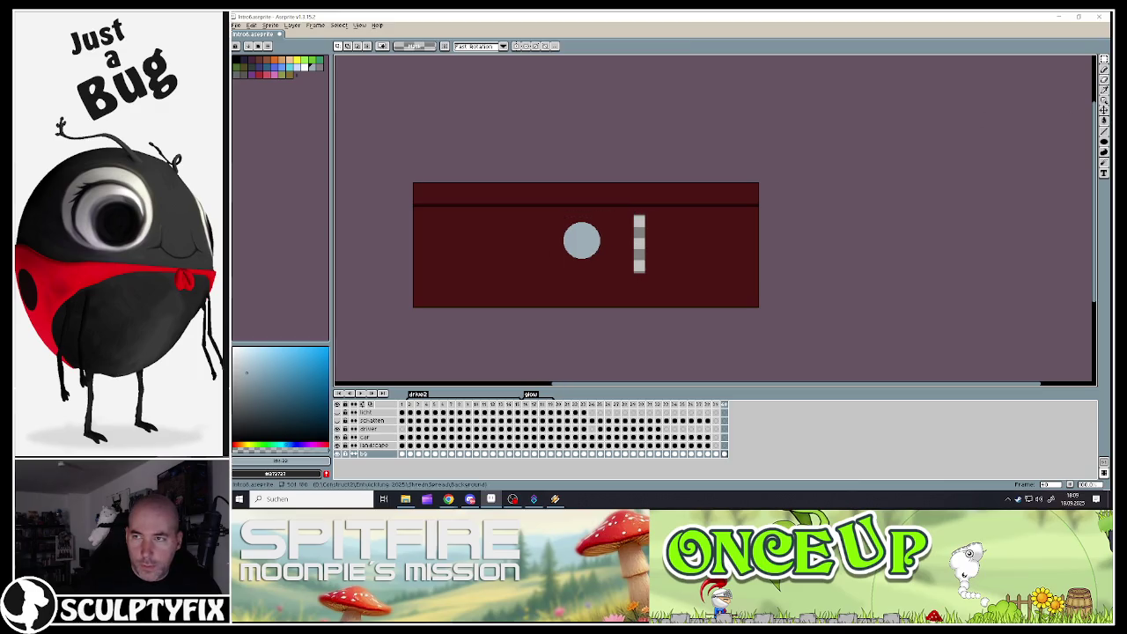
- Bucket-fill the leftover grey bar with the background's dark red
{"action": "left_click", "coordinate": [1104, 121]}
{"action": "left_click", "coordinate": [655, 270], "text": "alt"}
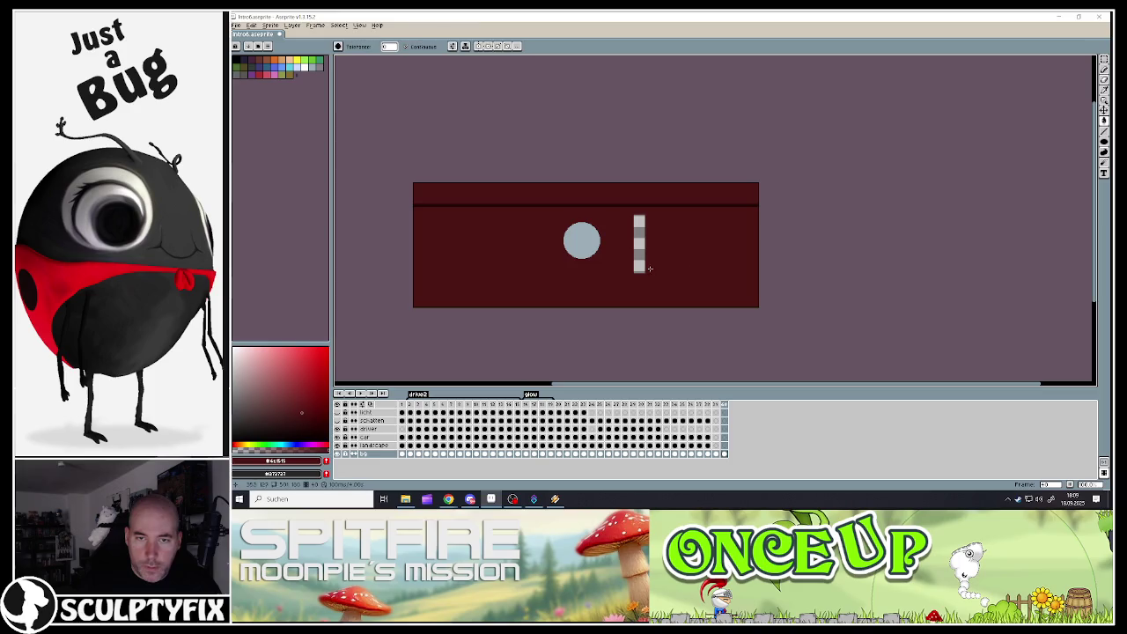
{"action": "left_click", "coordinate": [634, 267]}
{"action": "scroll", "coordinate": [572, 287], "scroll_direction": "down", "scroll_amount": 2}
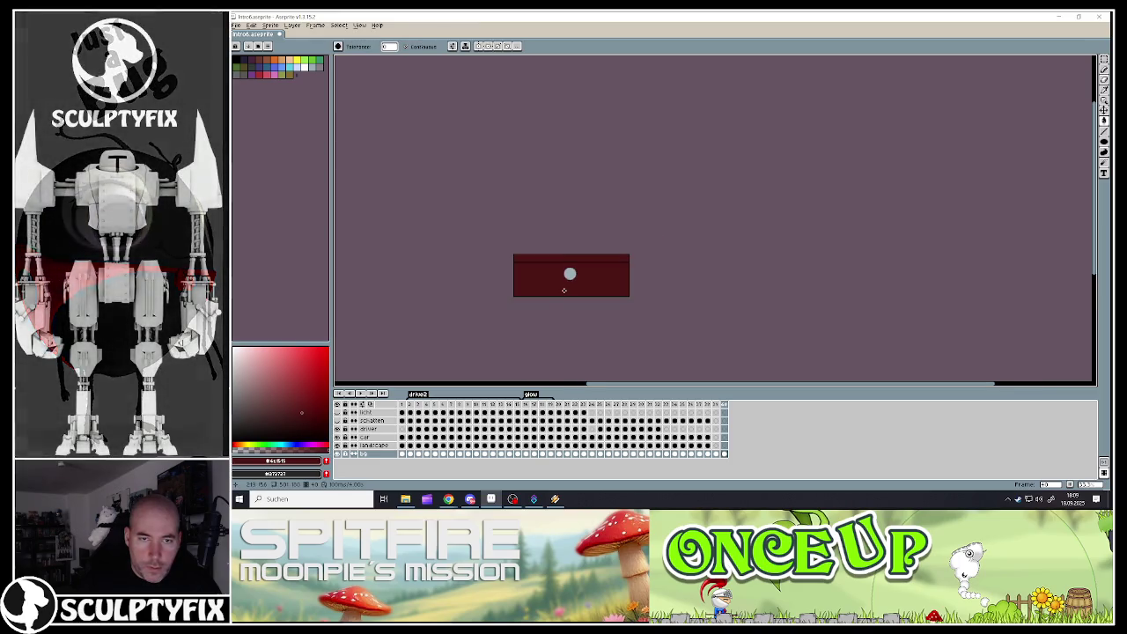
{"action": "scroll", "coordinate": [533, 281], "scroll_direction": "up", "scroll_amount": 2}
{"action": "scroll", "coordinate": [706, 280], "scroll_direction": "down", "scroll_amount": 1}
{"action": "scroll", "coordinate": [759, 278], "scroll_direction": "up", "scroll_amount": 1}
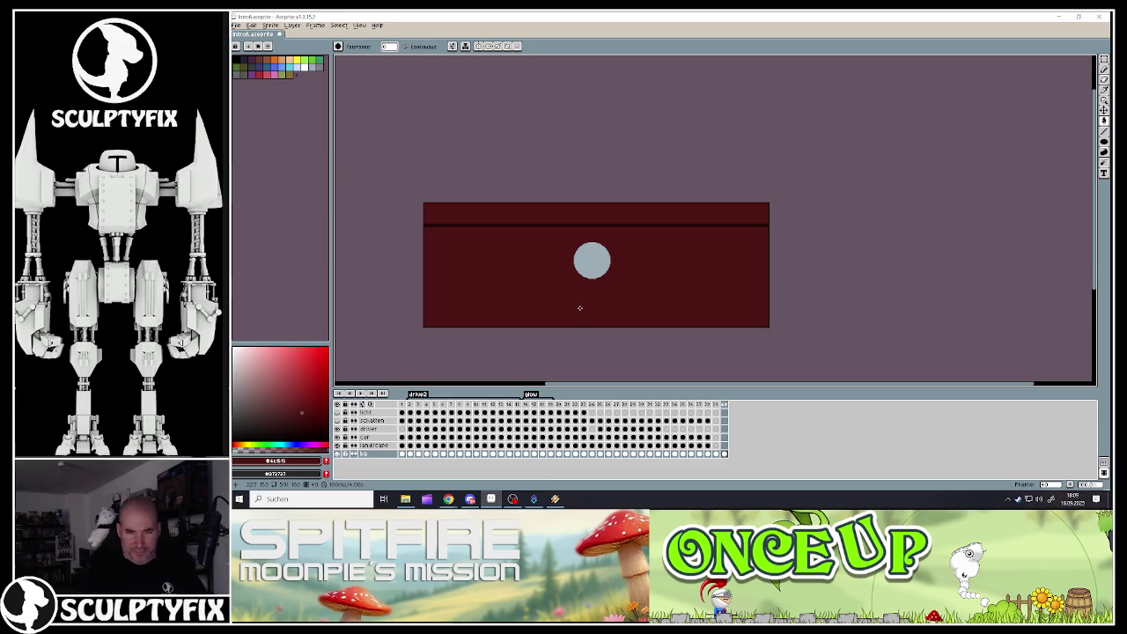
- Nudge the circle one pixel right and deselect to settle it in place
{"action": "left_click", "coordinate": [1104, 59]}
{"action": "left_click_drag", "start_coordinate": [562, 235], "coordinate": [632, 294]}
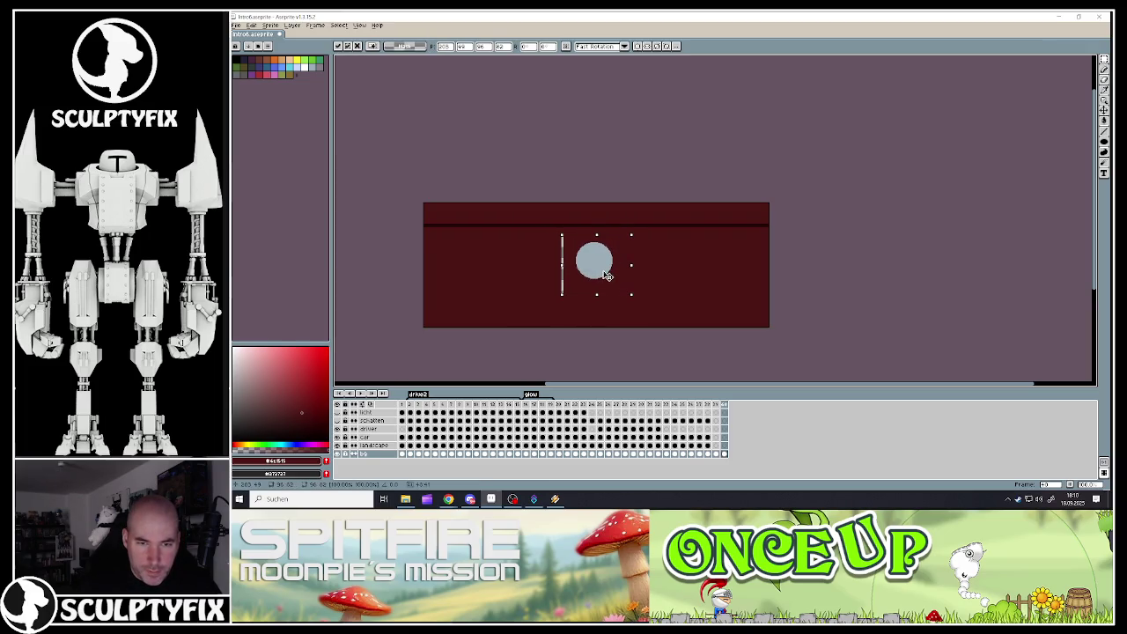
{"action": "key", "text": "Right"}
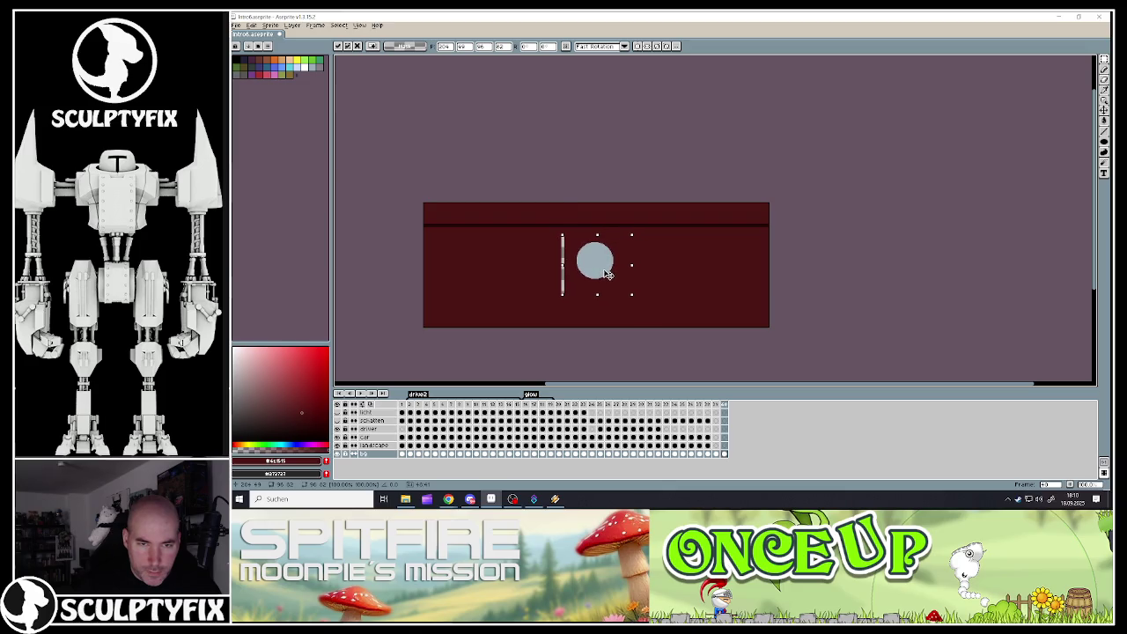
{"action": "left_click", "coordinate": [655, 271]}
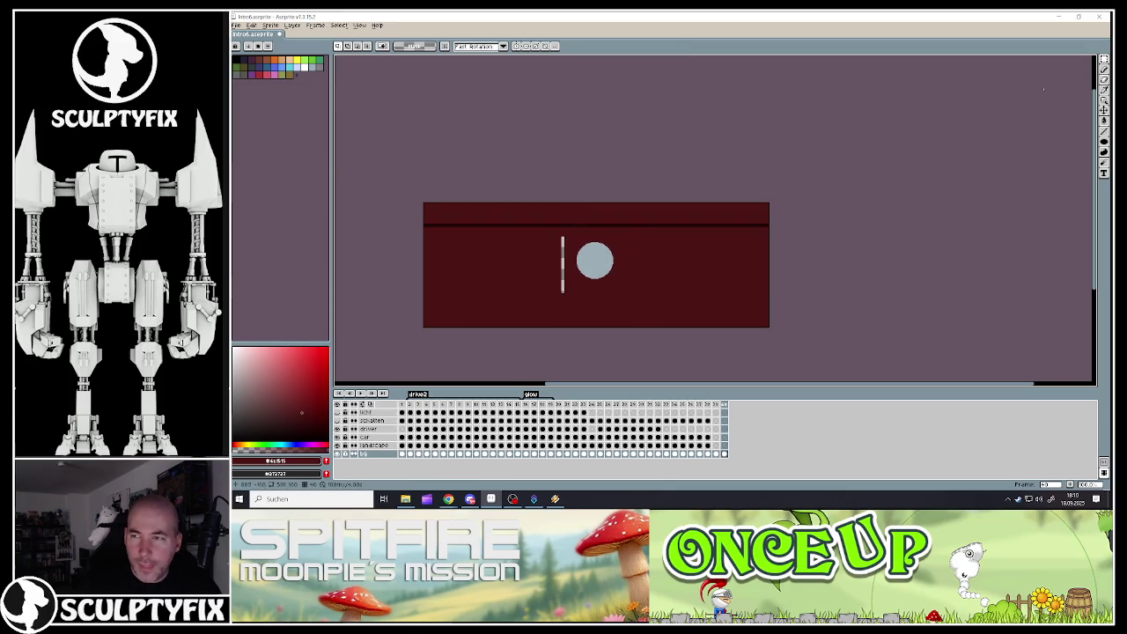
{"action": "key", "text": "g"}
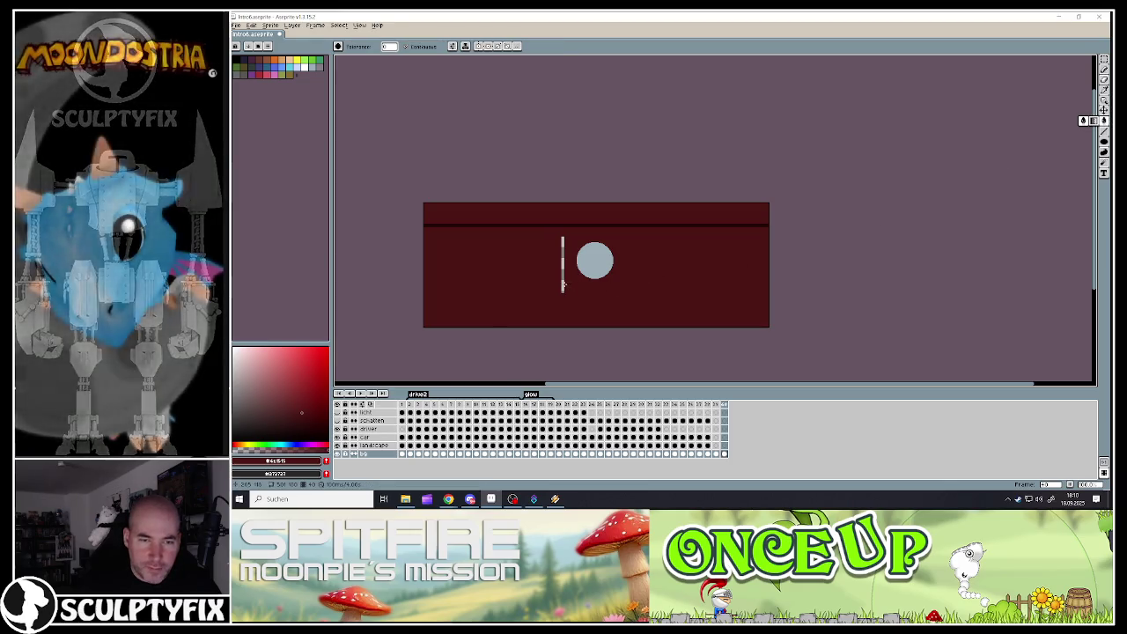
{"action": "scroll", "coordinate": [582, 305], "scroll_direction": "down", "scroll_amount": 2}
{"action": "scroll", "coordinate": [584, 300], "scroll_direction": "up", "scroll_amount": 1}
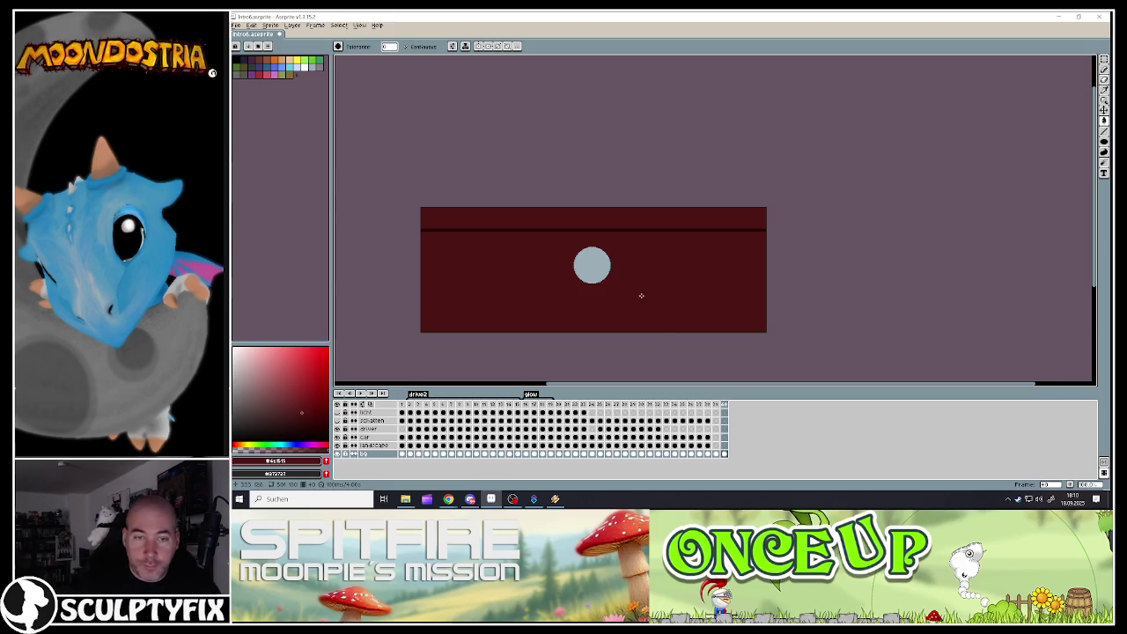
- Bucket-fill the grey-blue circle with black
{"action": "scroll", "coordinate": [593, 267], "scroll_direction": "up", "scroll_amount": 2}
{"action": "scroll", "coordinate": [594, 255], "scroll_direction": "up", "scroll_amount": 1}
{"action": "left_click", "coordinate": [594, 253], "text": "alt"}
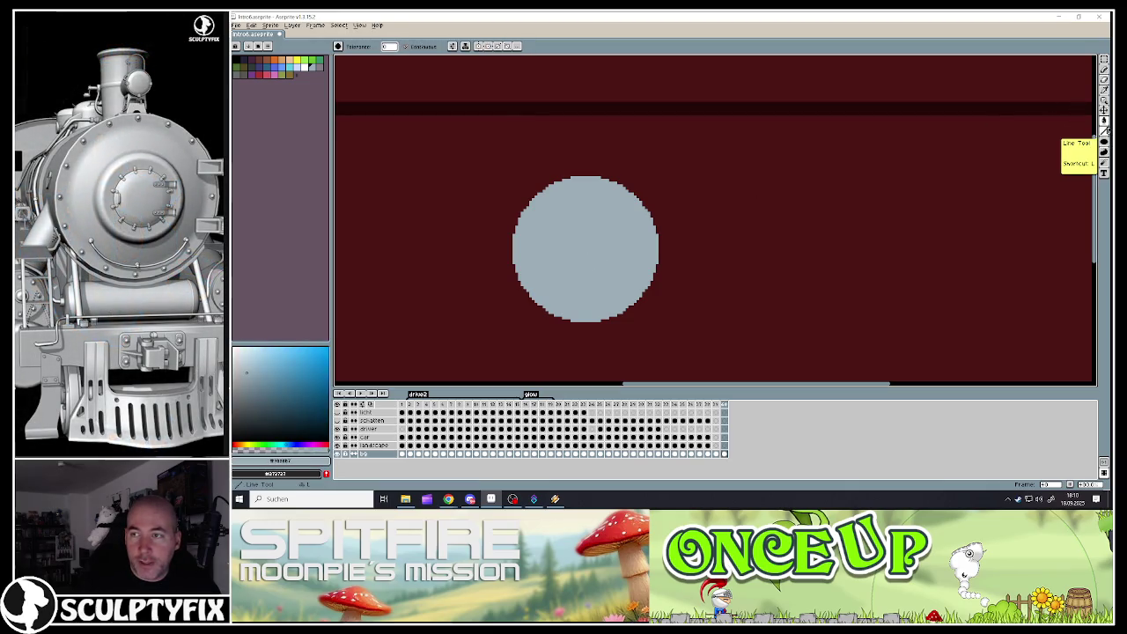
{"action": "left_click", "coordinate": [1104, 120]}
{"action": "left_click", "coordinate": [240, 61]}
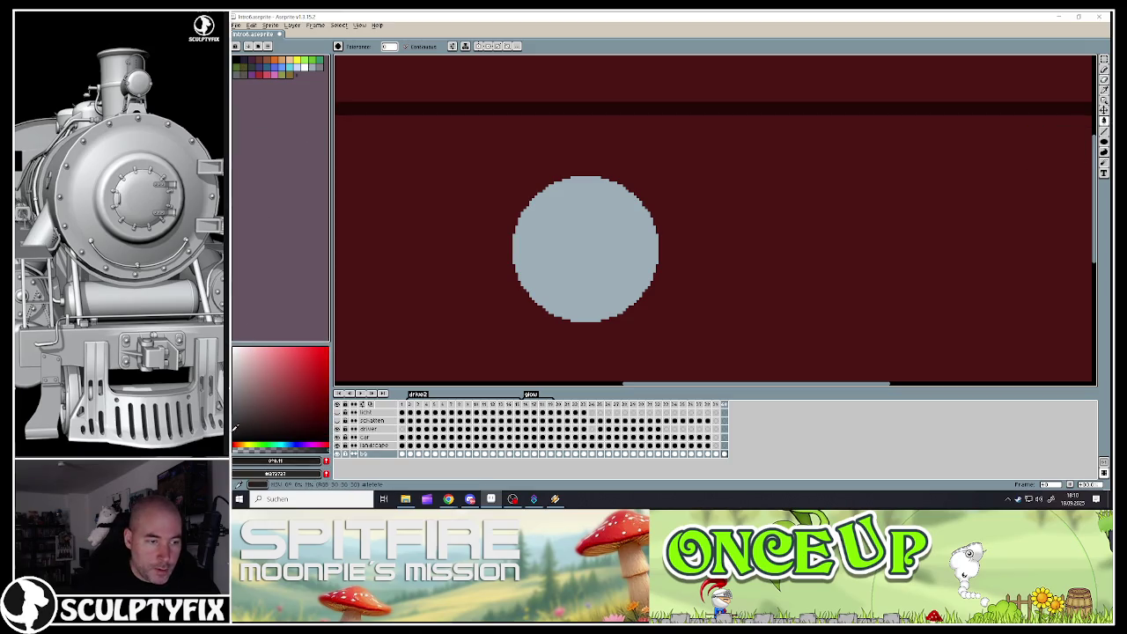
{"action": "left_click", "coordinate": [584, 253]}
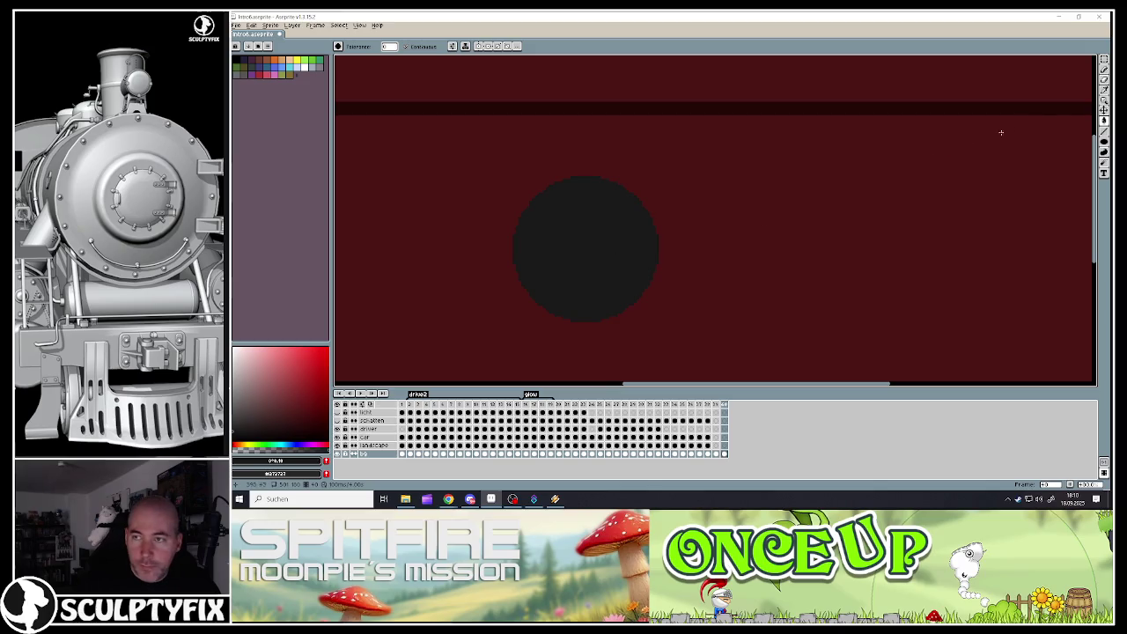
- Paint a slightly smaller grey-blue disc at its centre, leaving a thin black ring
{"action": "left_click", "coordinate": [1105, 147]}
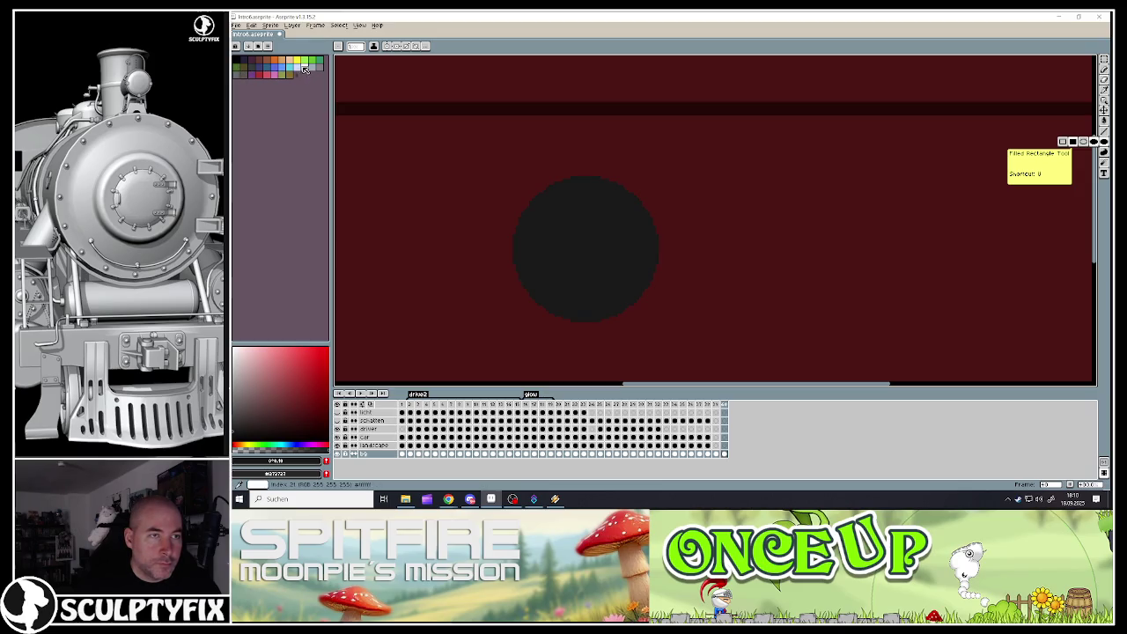
{"action": "left_click", "coordinate": [310, 66]}
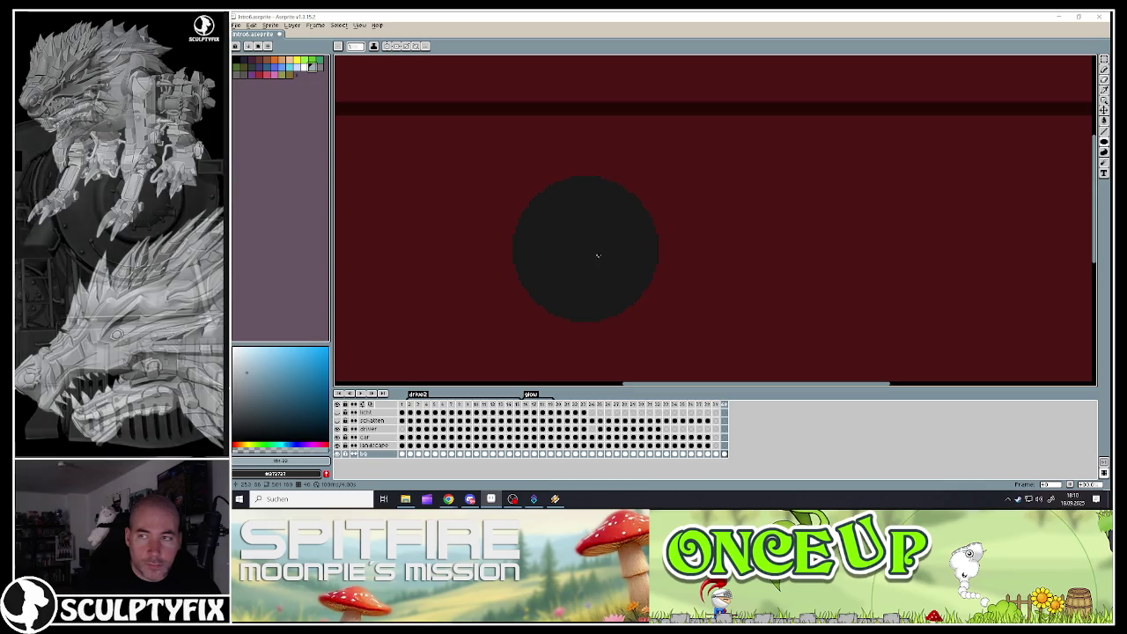
{"action": "key", "text": "shift+b"}
{"action": "scroll", "coordinate": [589, 238], "scroll_direction": "up", "scroll_amount": 2}
{"action": "scroll", "coordinate": [586, 251], "scroll_direction": "up", "scroll_amount": 3}
{"action": "scroll", "coordinate": [585, 254], "scroll_direction": "up", "scroll_amount": 4}
{"action": "scroll", "coordinate": [584, 256], "scroll_direction": "up", "scroll_amount": 3}
{"action": "scroll", "coordinate": [584, 255], "scroll_direction": "up", "scroll_amount": 3}
{"action": "scroll", "coordinate": [586, 250], "scroll_direction": "up", "scroll_amount": 2}
{"action": "scroll", "coordinate": [586, 248], "scroll_direction": "down", "scroll_amount": 1}
{"action": "scroll", "coordinate": [586, 248], "scroll_direction": "down", "scroll_amount": 1}
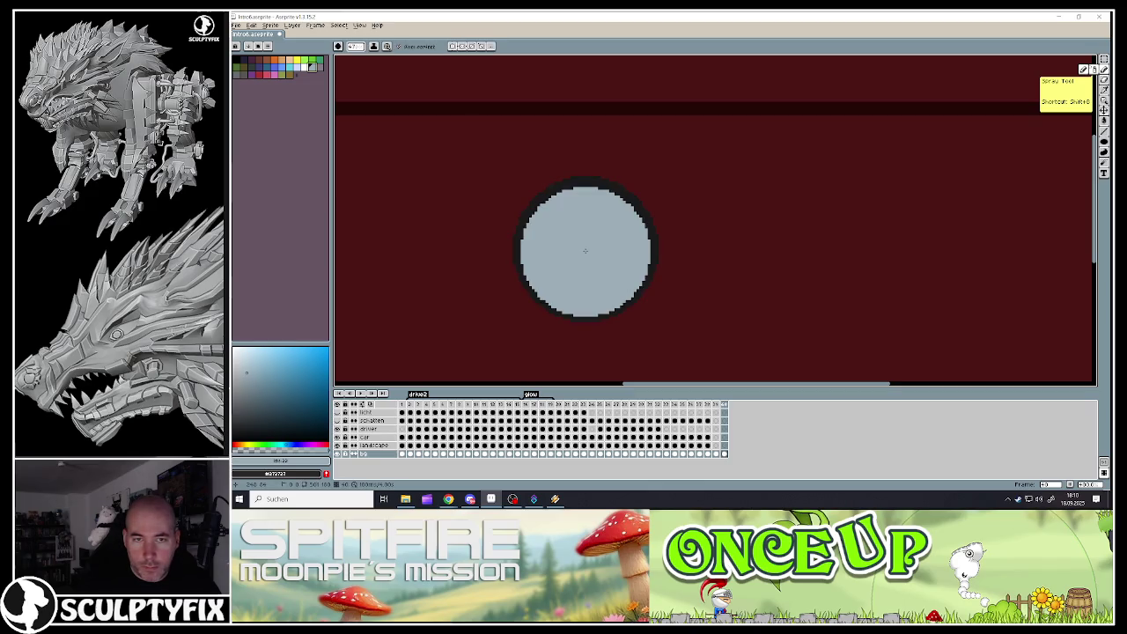
{"action": "left_click", "coordinate": [585, 249]}
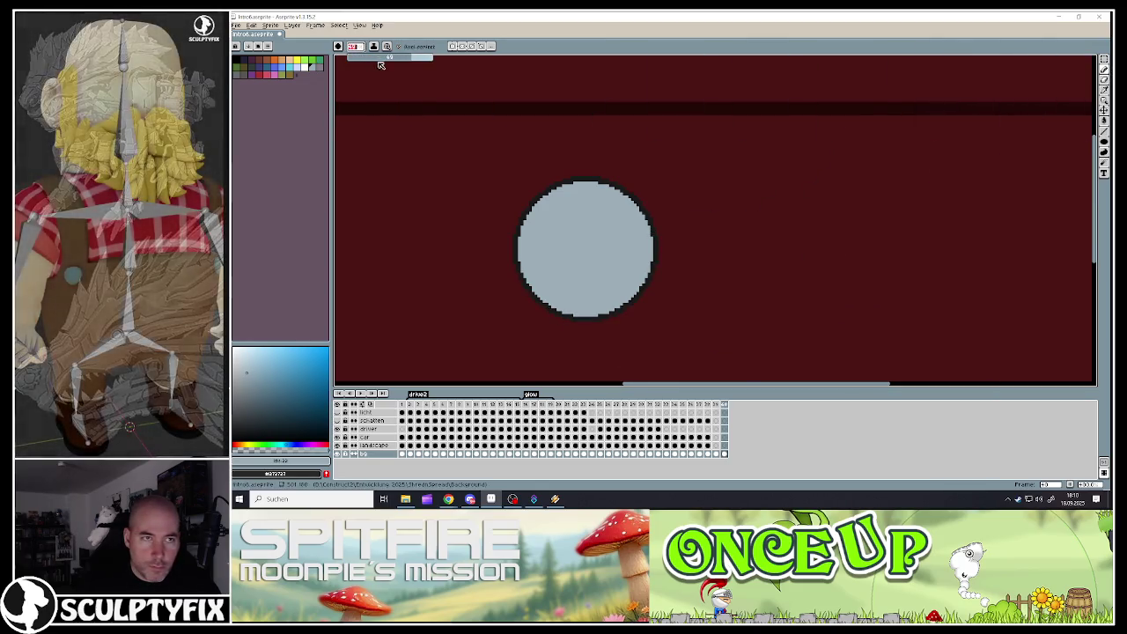
- Replace the earlier highlight strokes with a light-blue highlight blob near the circle's top
{"action": "left_click", "coordinate": [357, 46]}
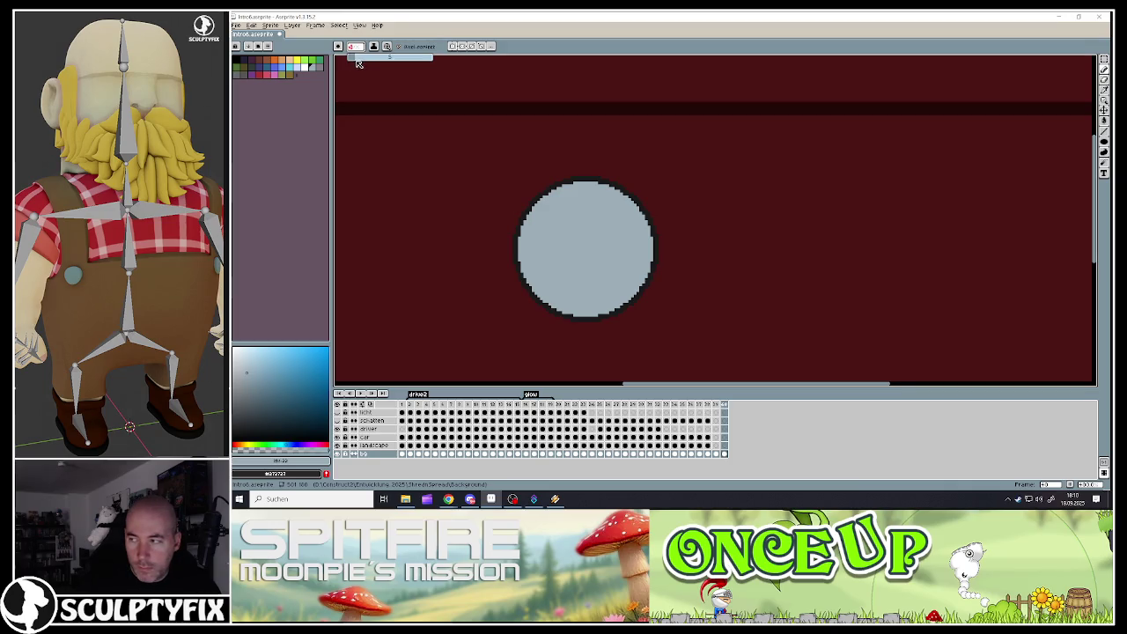
{"action": "left_click", "coordinate": [584, 249]}
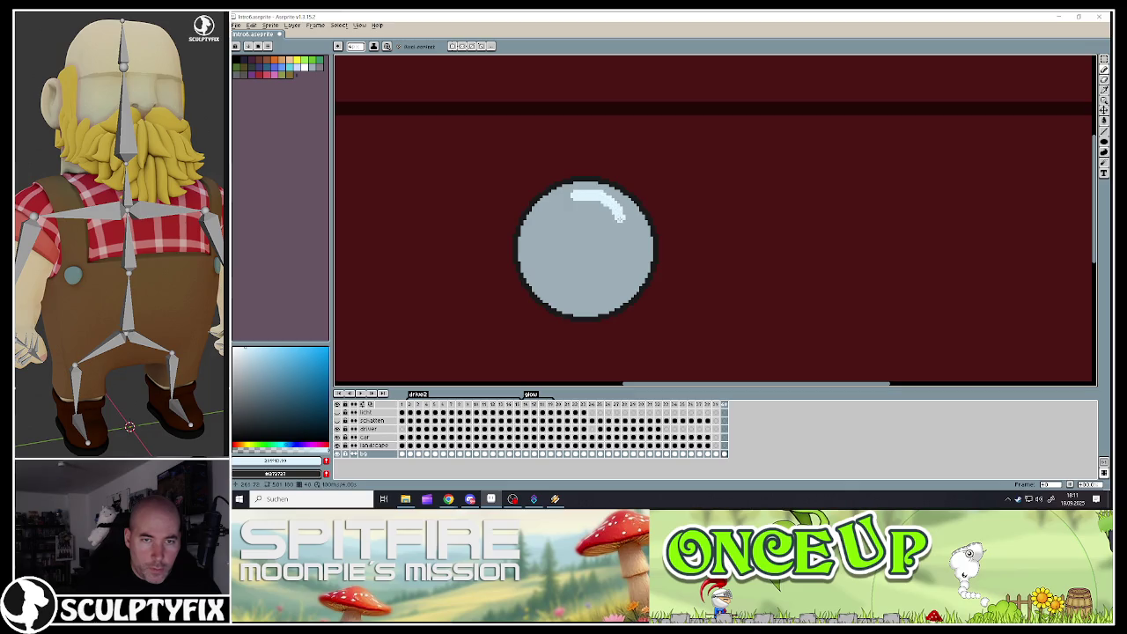
{"action": "key", "text": "ctrl+z"}
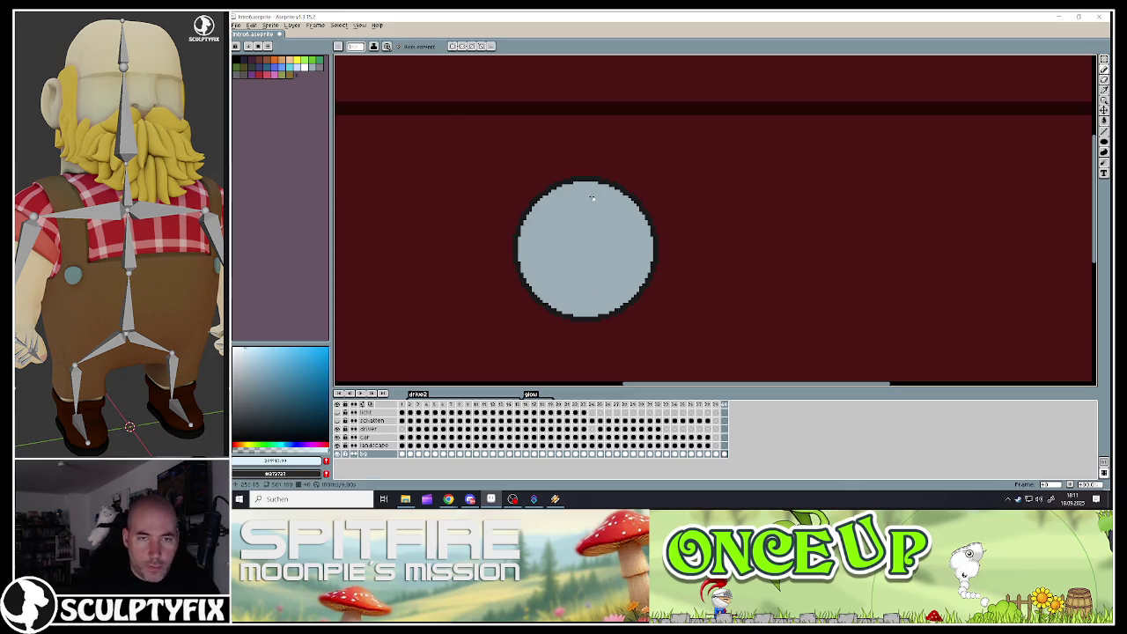
{"action": "key", "text": "ctrl+z"}
{"action": "left_click", "coordinate": [601, 205]}
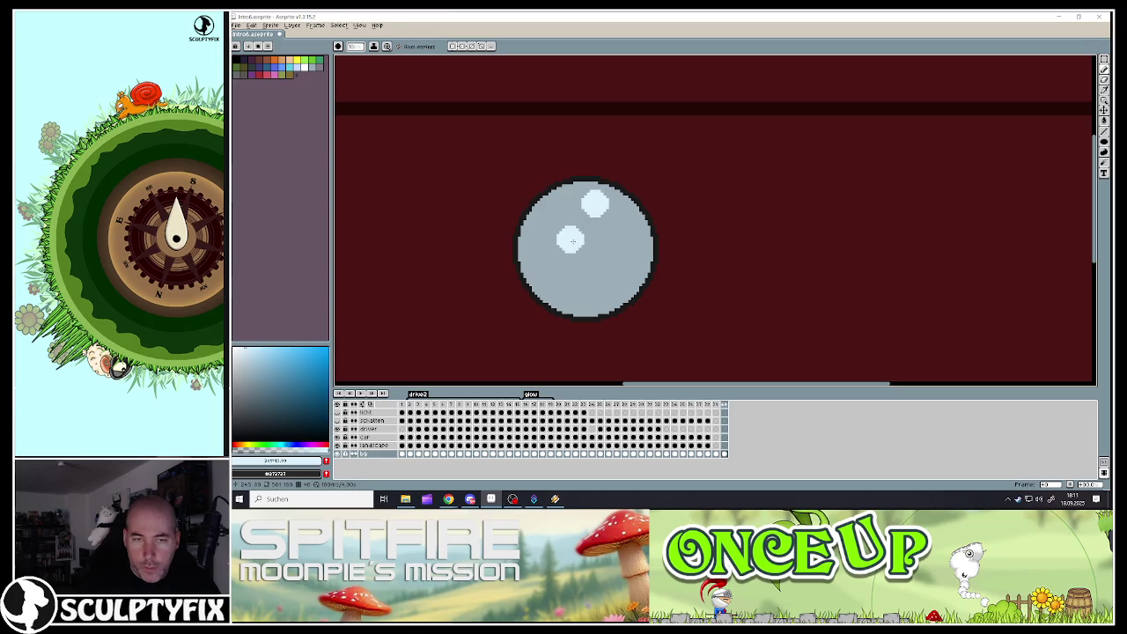
- Choose a darker grey from the palette for shading the circle's bottom edge
{"action": "left_click", "coordinate": [551, 300], "text": "alt"}
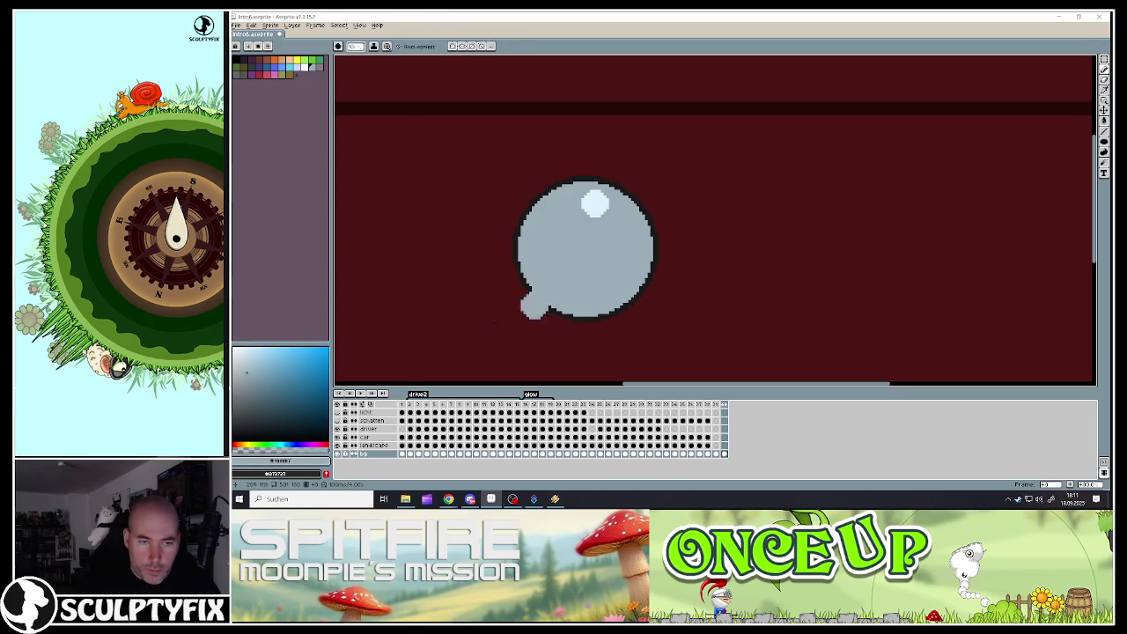
{"action": "left_click", "coordinate": [250, 379]}
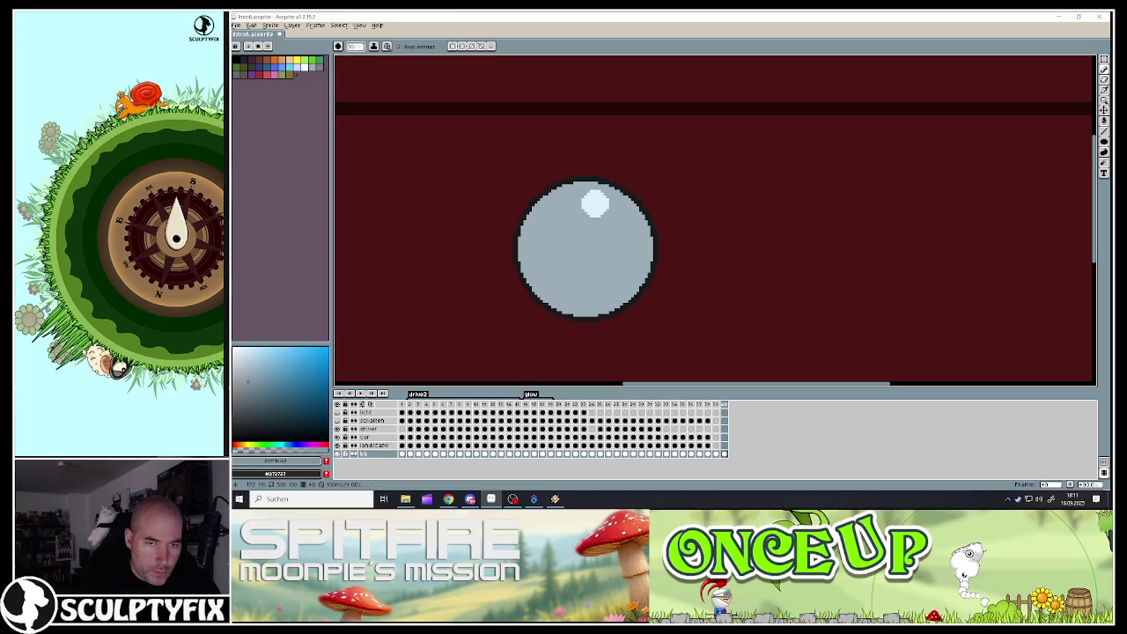
{"action": "scroll", "coordinate": [582, 292], "scroll_direction": "up", "scroll_amount": 1}
{"action": "scroll", "coordinate": [581, 291], "scroll_direction": "up", "scroll_amount": 1}
{"action": "key", "text": "alt"}
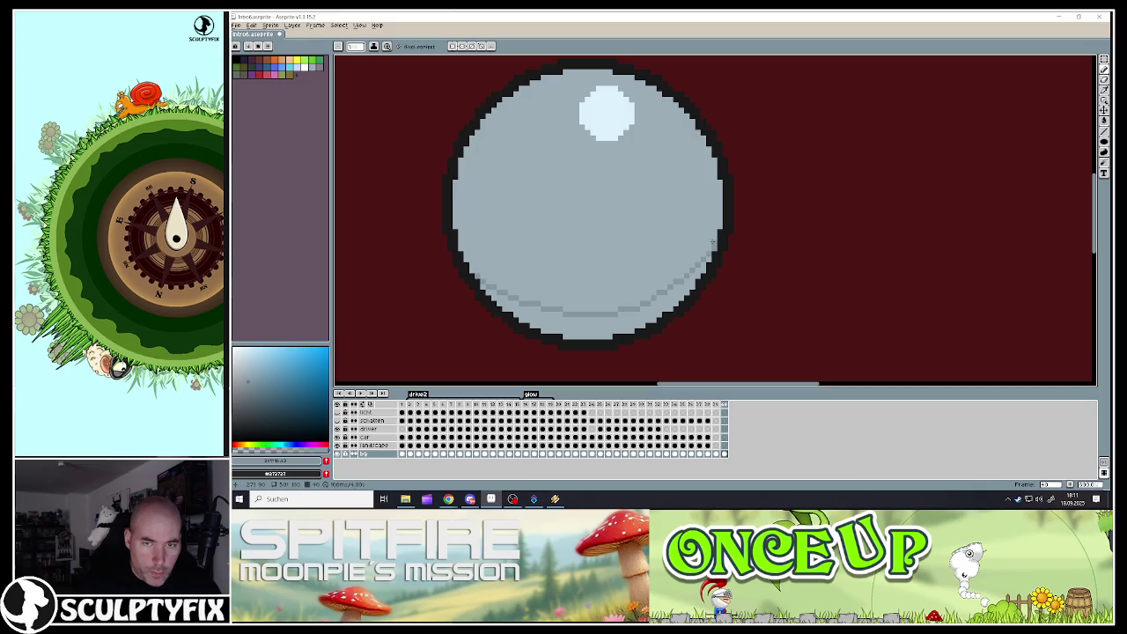
- Bucket-fill the top band above the dark line with near-black
{"action": "key", "text": "g"}
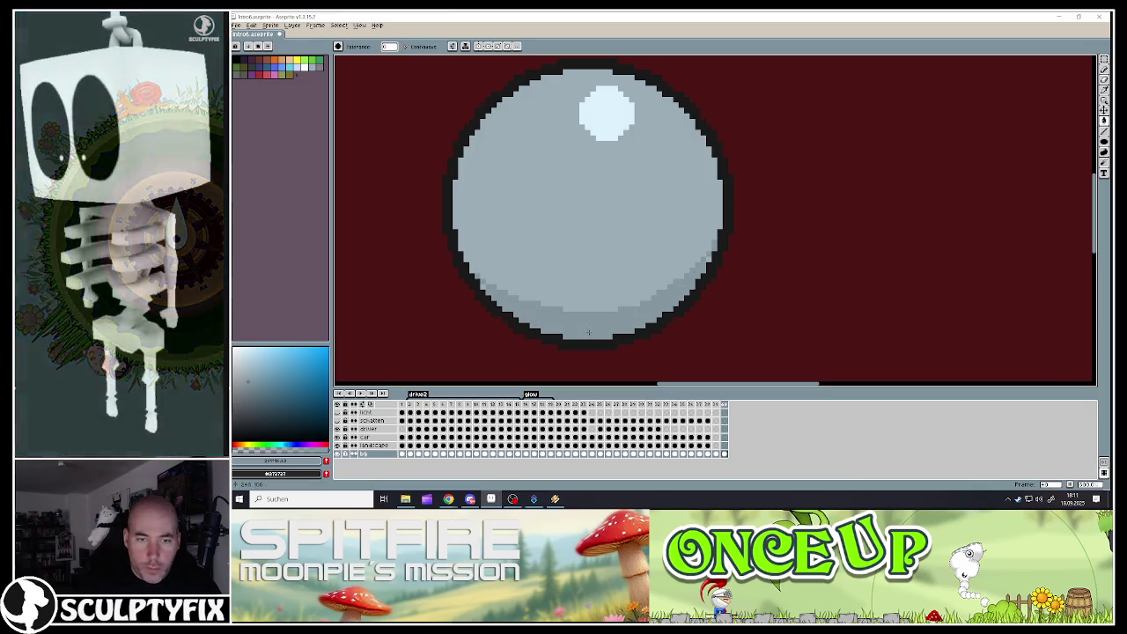
{"action": "scroll", "coordinate": [594, 319], "scroll_direction": "down", "scroll_amount": 5}
{"action": "scroll", "coordinate": [581, 307], "scroll_direction": "up", "scroll_amount": 2}
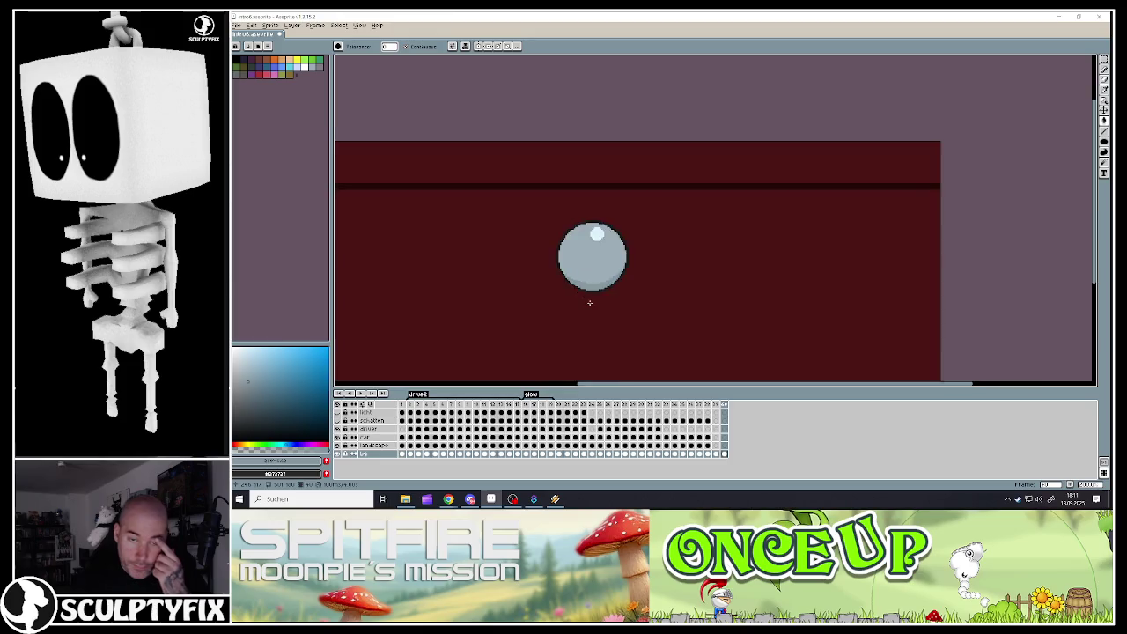
{"action": "scroll", "coordinate": [590, 297], "scroll_direction": "up", "scroll_amount": 3}
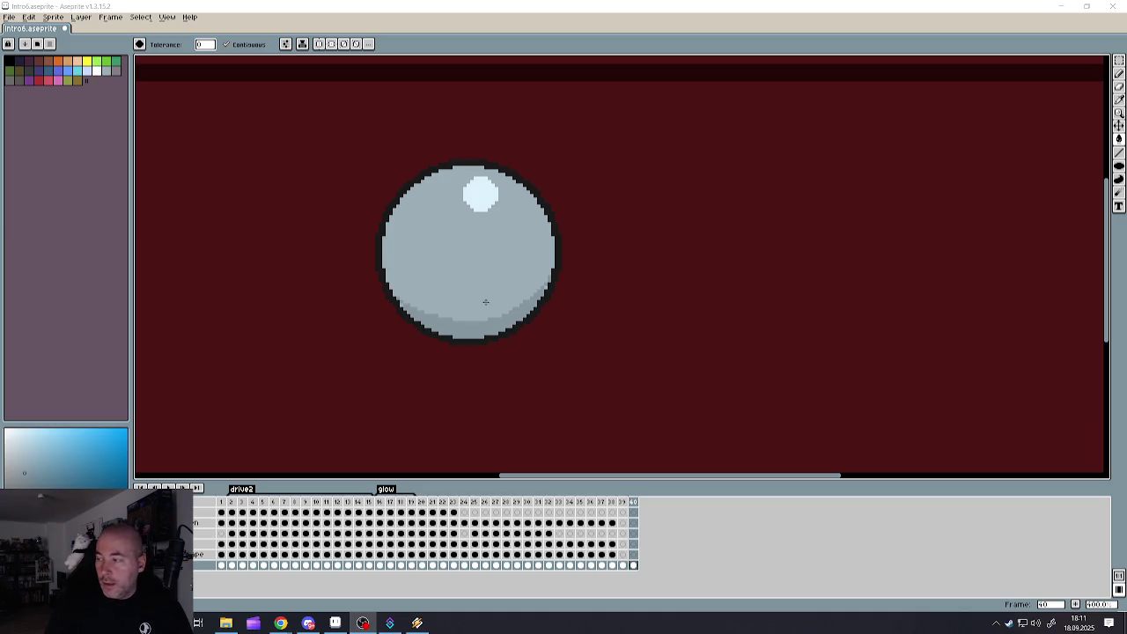
{"action": "scroll", "coordinate": [533, 370], "scroll_direction": "down", "scroll_amount": 3}
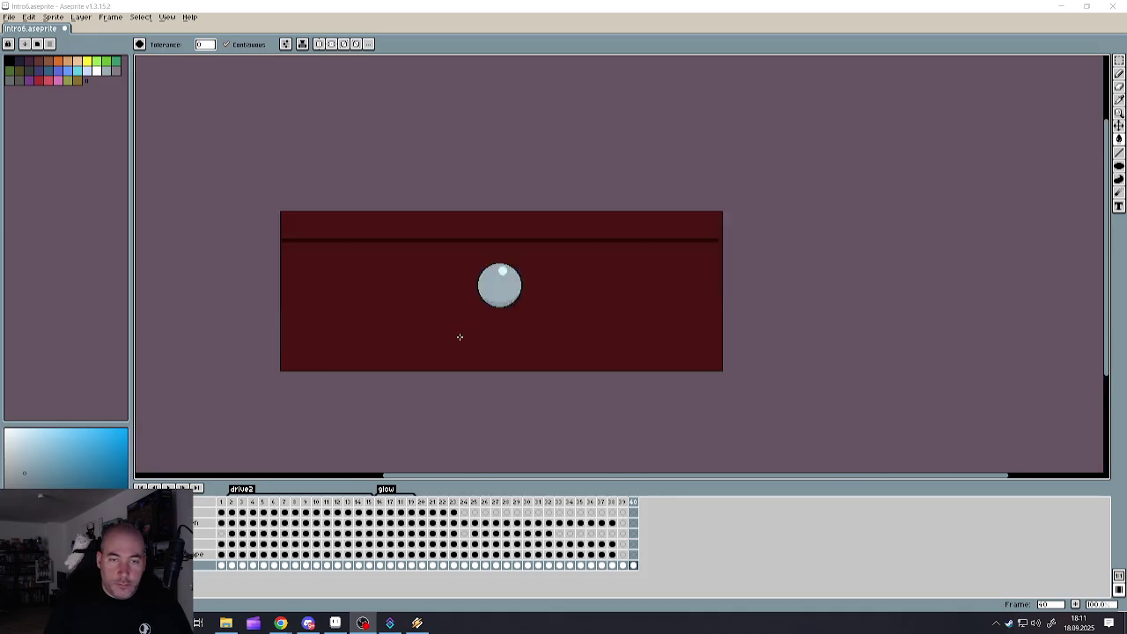
{"action": "scroll", "coordinate": [450, 297], "scroll_direction": "up", "scroll_amount": 1}
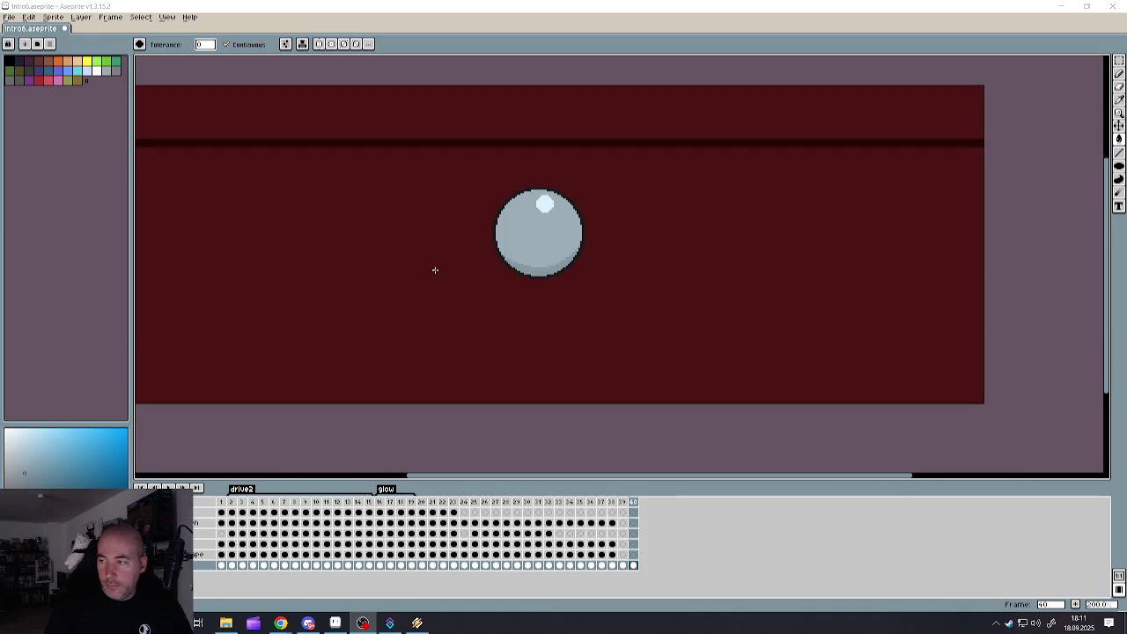
{"action": "scroll", "coordinate": [435, 270], "scroll_direction": "down", "scroll_amount": 1}
{"action": "scroll", "coordinate": [378, 226], "scroll_direction": "up", "scroll_amount": 1}
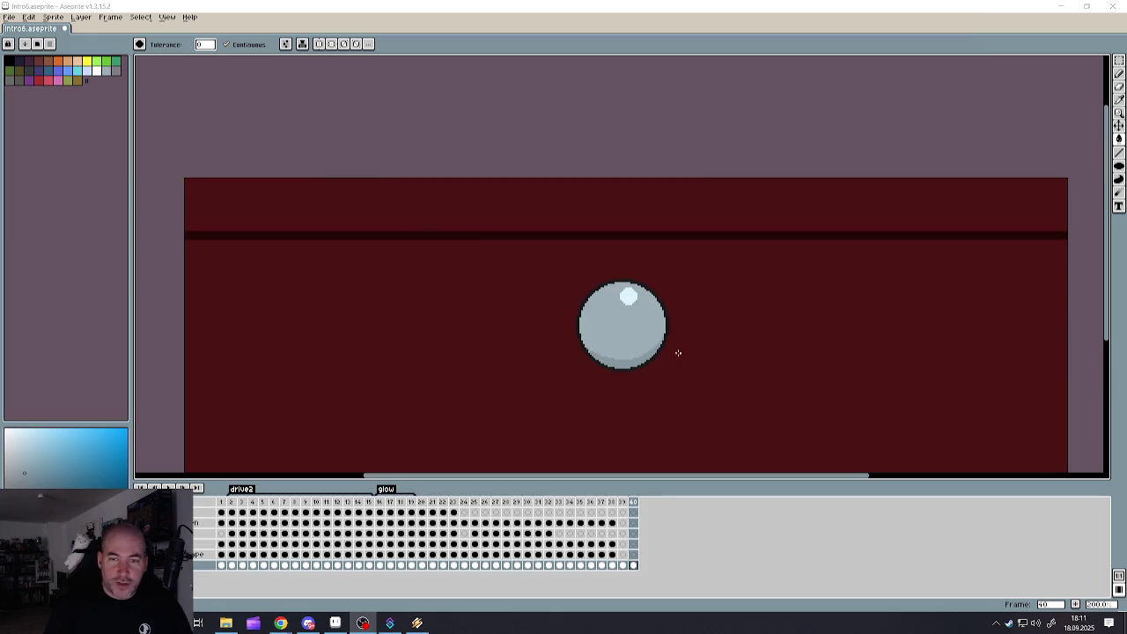
{"action": "scroll", "coordinate": [574, 275], "scroll_direction": "up", "scroll_amount": 1}
{"action": "left_click", "coordinate": [593, 310], "text": "alt"}
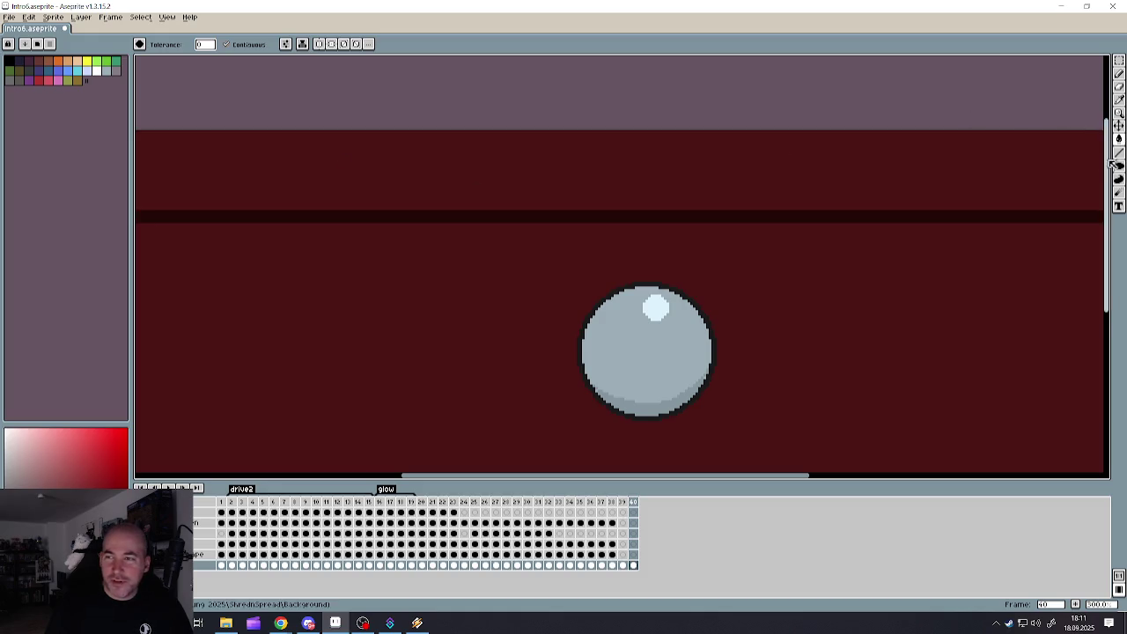
{"action": "left_click", "coordinate": [450, 167]}
{"action": "scroll", "coordinate": [450, 176], "scroll_direction": "down", "scroll_amount": 2}
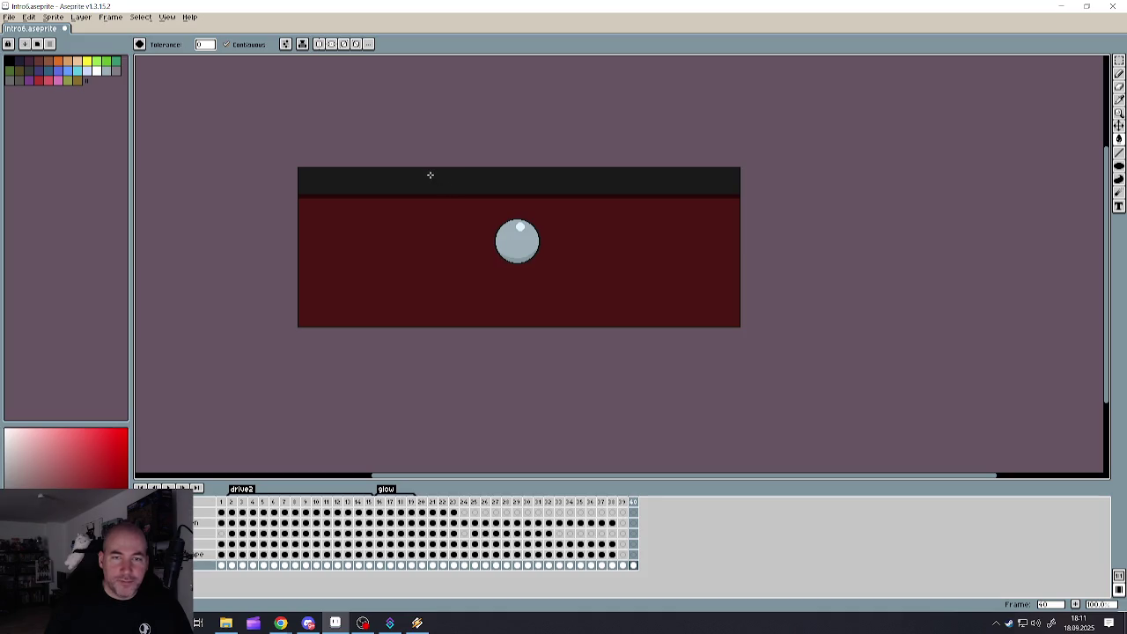
{"action": "scroll", "coordinate": [428, 173], "scroll_direction": "up", "scroll_amount": 1}
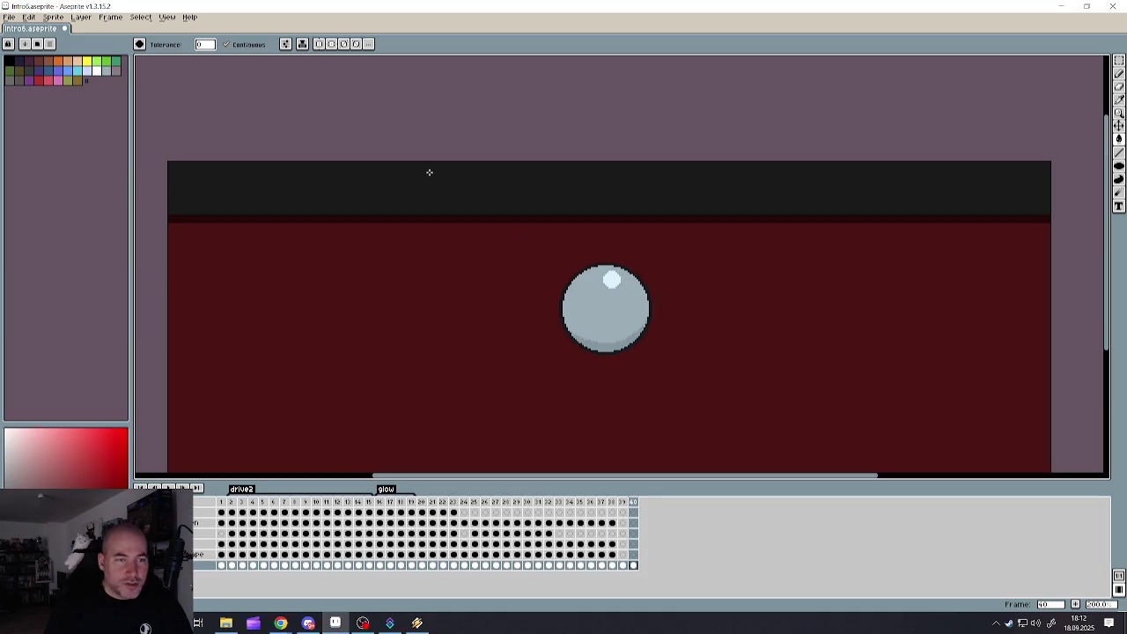
{"action": "scroll", "coordinate": [432, 176], "scroll_direction": "down", "scroll_amount": 2}
{"action": "scroll", "coordinate": [446, 212], "scroll_direction": "up", "scroll_amount": 1}
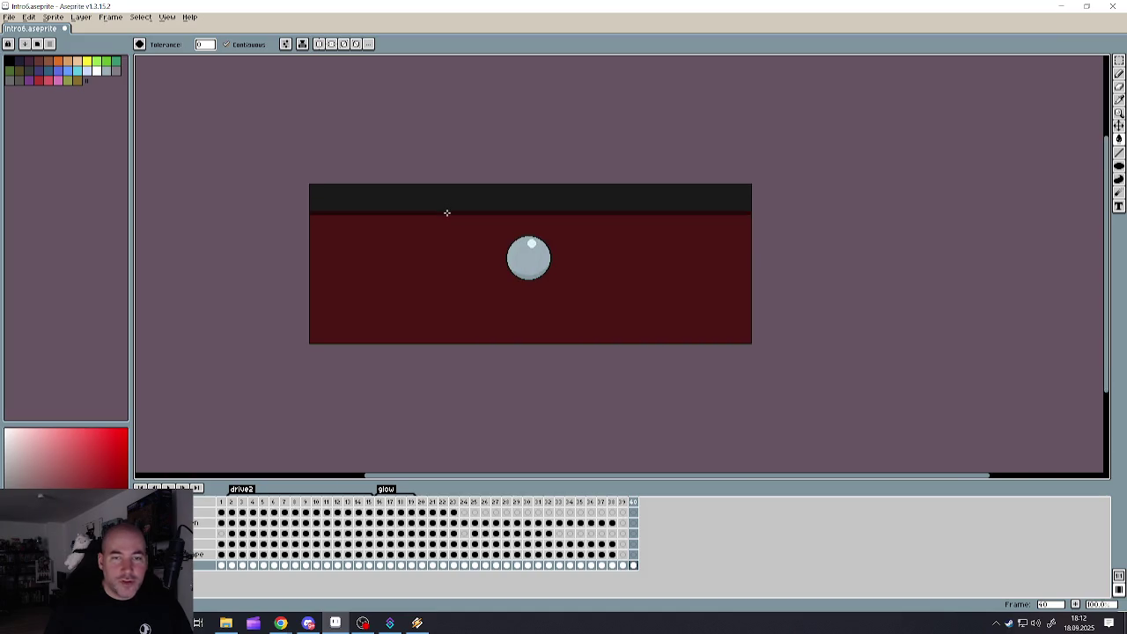
{"action": "scroll", "coordinate": [549, 317], "scroll_direction": "up", "scroll_amount": 2}
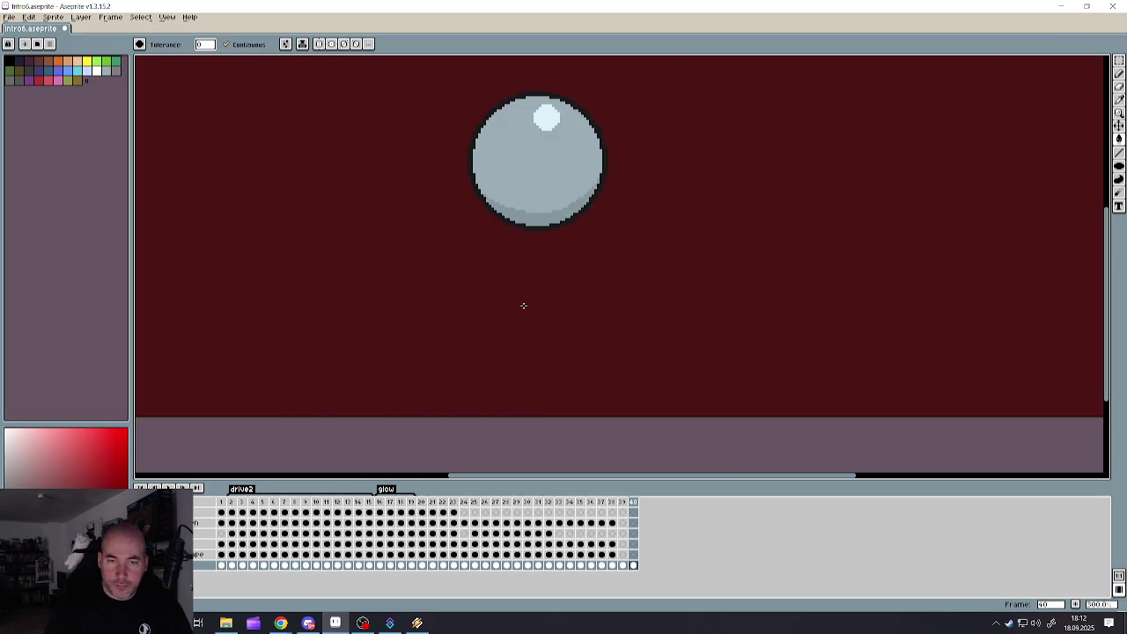
{"action": "left_click", "coordinate": [1119, 61]}
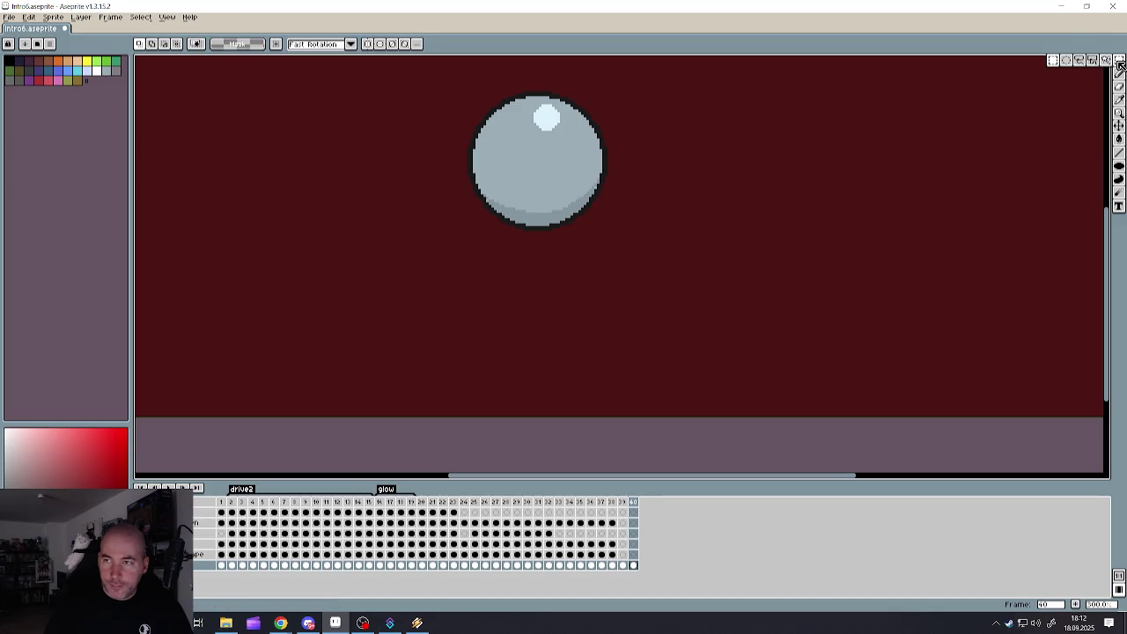
- Select a wide rectangle across the lower image below the ball, adjusting its edges
{"action": "scroll", "coordinate": [574, 238], "scroll_direction": "down", "scroll_amount": 1}
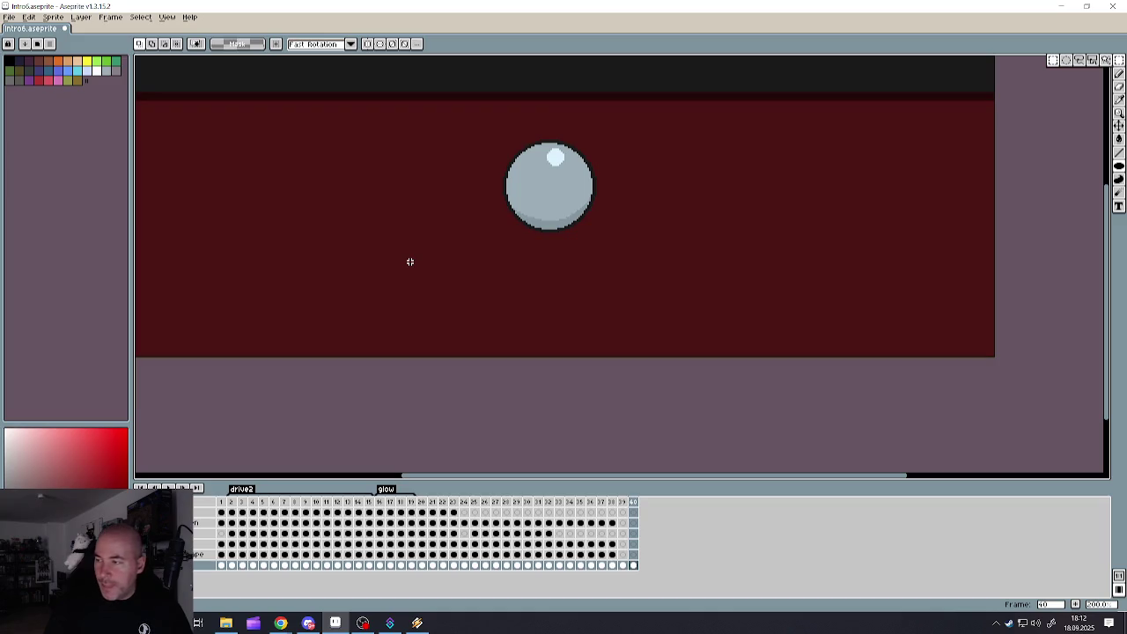
{"action": "scroll", "coordinate": [318, 265], "scroll_direction": "down", "scroll_amount": 2}
{"action": "scroll", "coordinate": [319, 264], "scroll_direction": "up", "scroll_amount": 1}
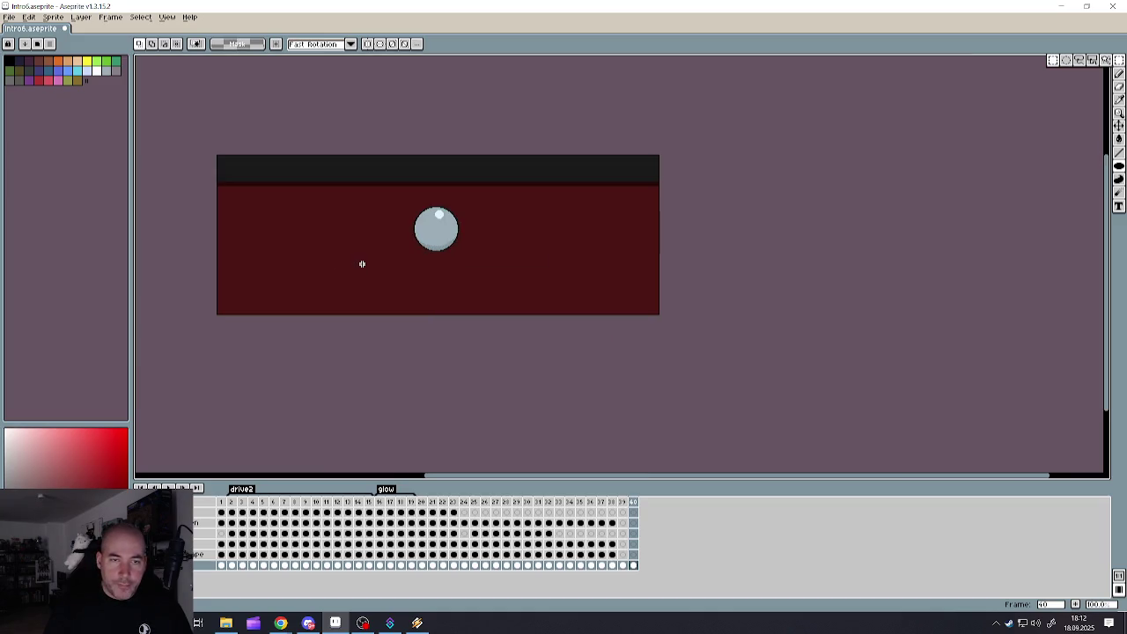
{"action": "scroll", "coordinate": [361, 263], "scroll_direction": "up", "scroll_amount": 1}
{"action": "left_click_drag", "start_coordinate": [279, 272], "coordinate": [743, 383]}
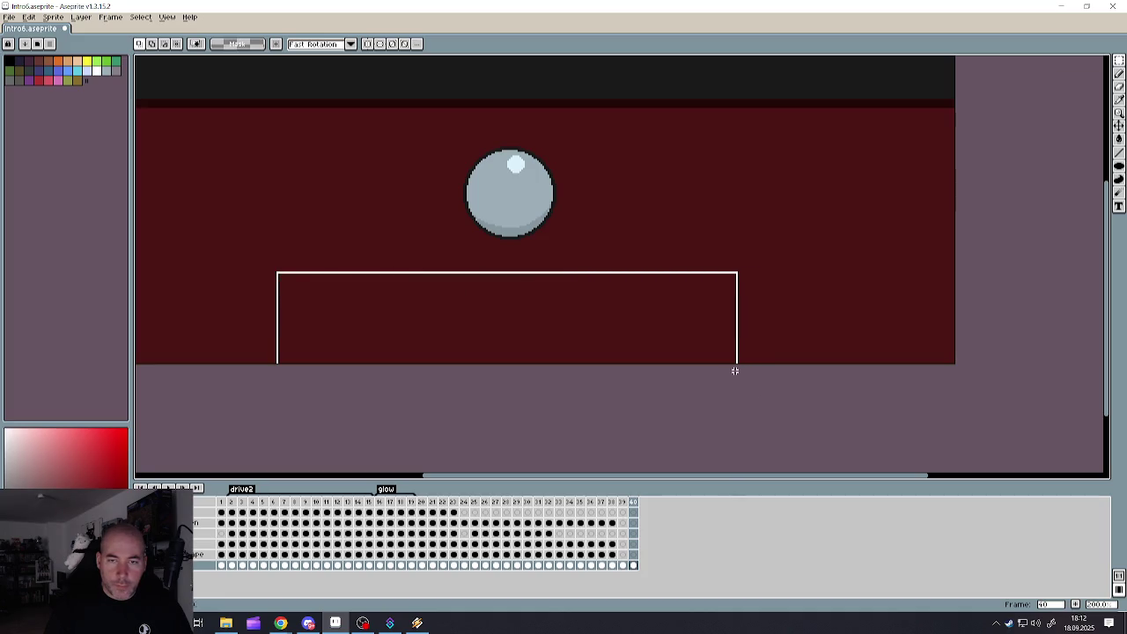
{"action": "left_click_drag", "start_coordinate": [737, 371], "coordinate": [738, 360]}
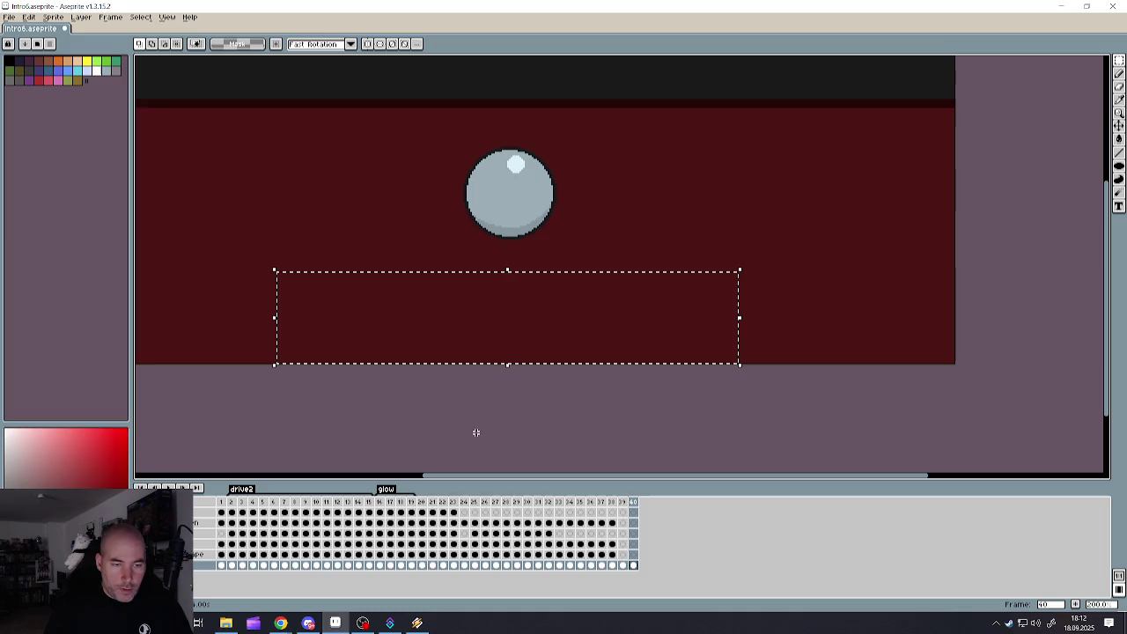
- Browse the Edit and Frame menus without choosing any command
{"action": "left_click", "coordinate": [29, 17]}
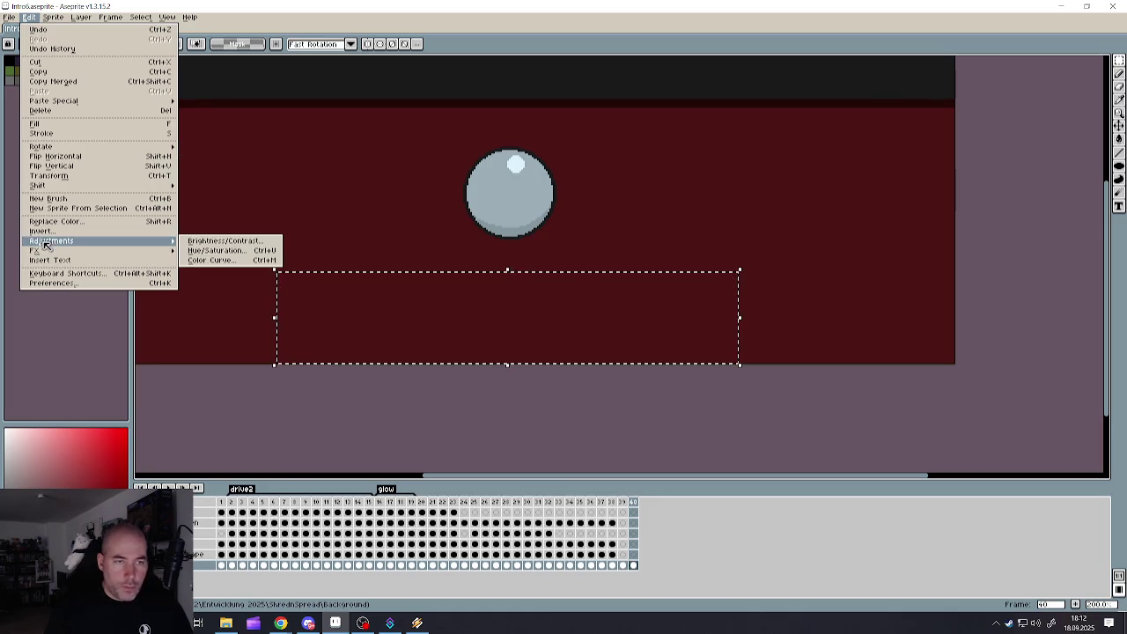
{"action": "mouse_move", "coordinate": [35, 250]}
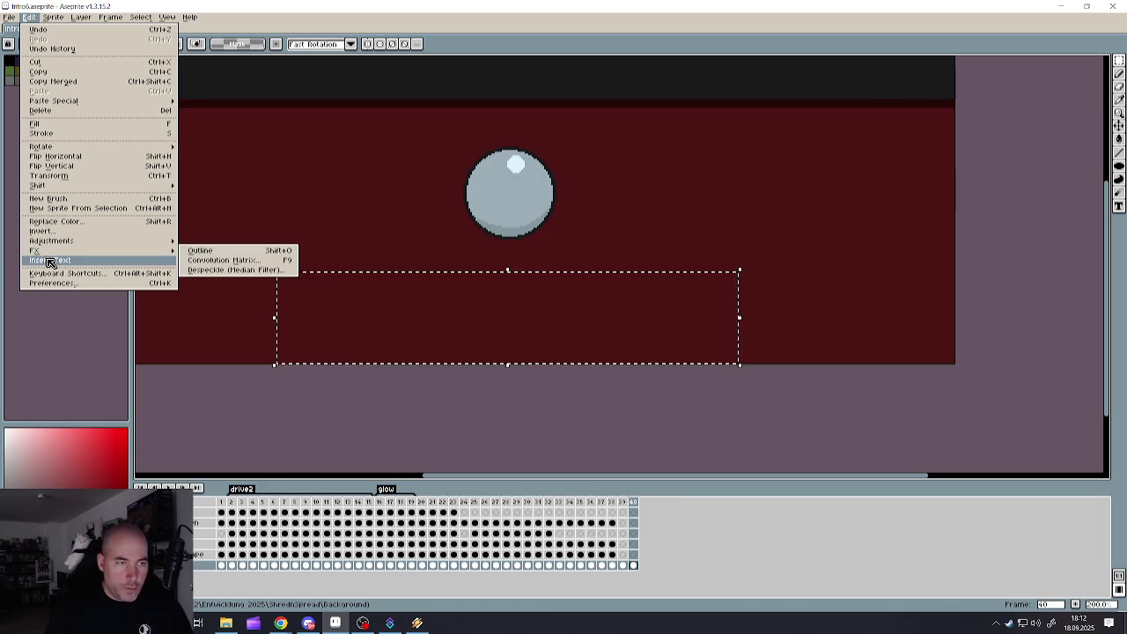
{"action": "left_click", "coordinate": [109, 17]}
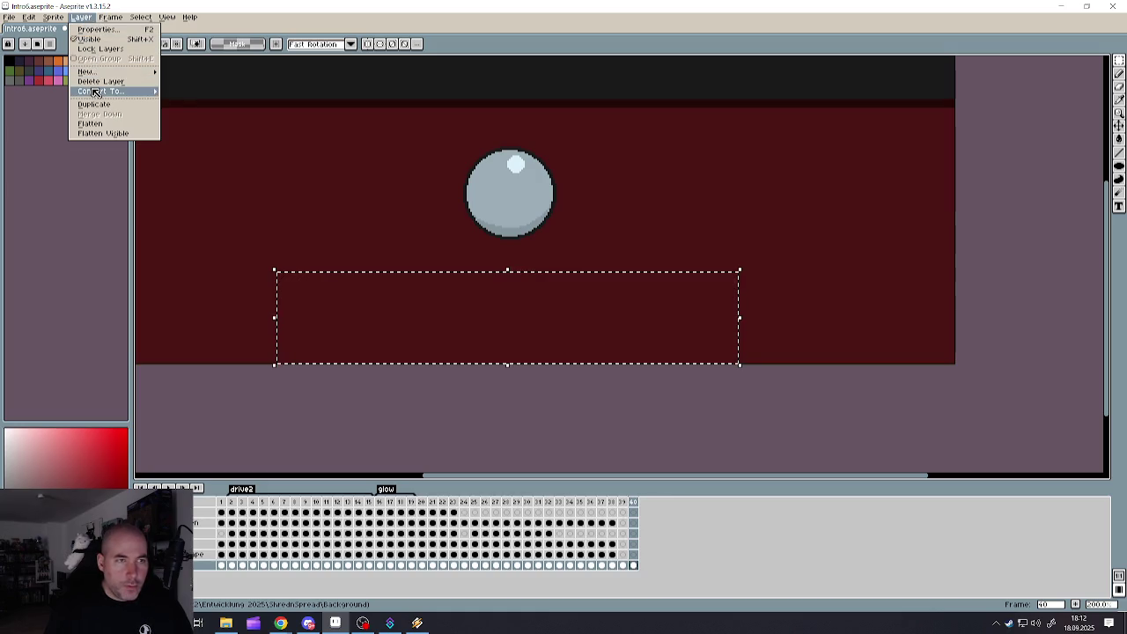
{"action": "mouse_move", "coordinate": [53, 16]}
{"action": "left_click", "coordinate": [29, 17]}
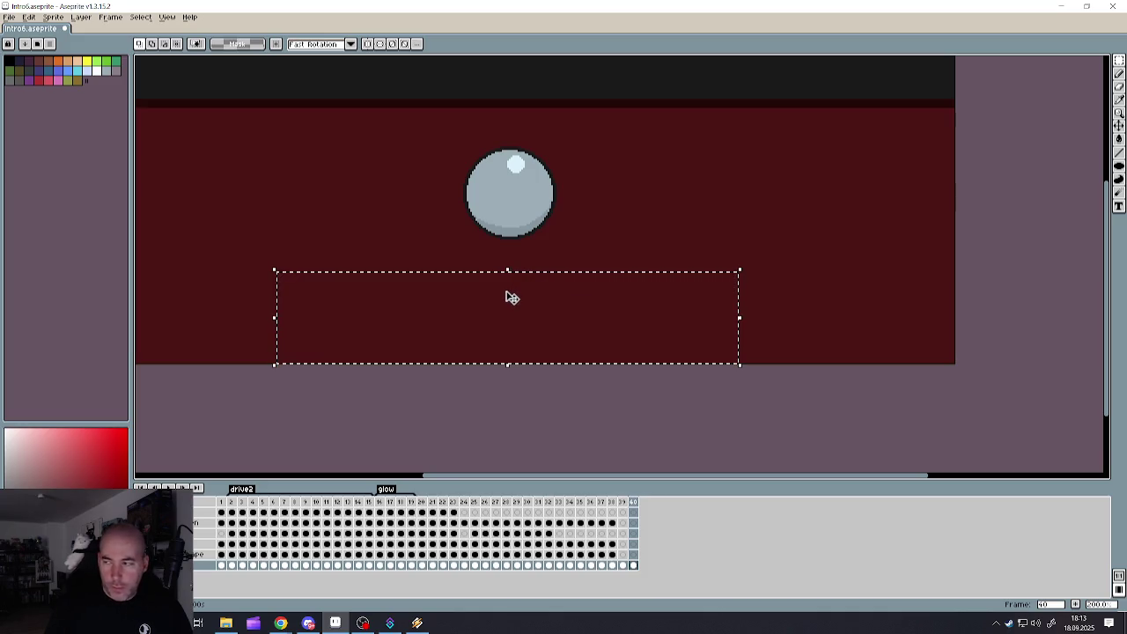
{"action": "scroll", "coordinate": [484, 229], "scroll_direction": "up", "scroll_amount": 3}
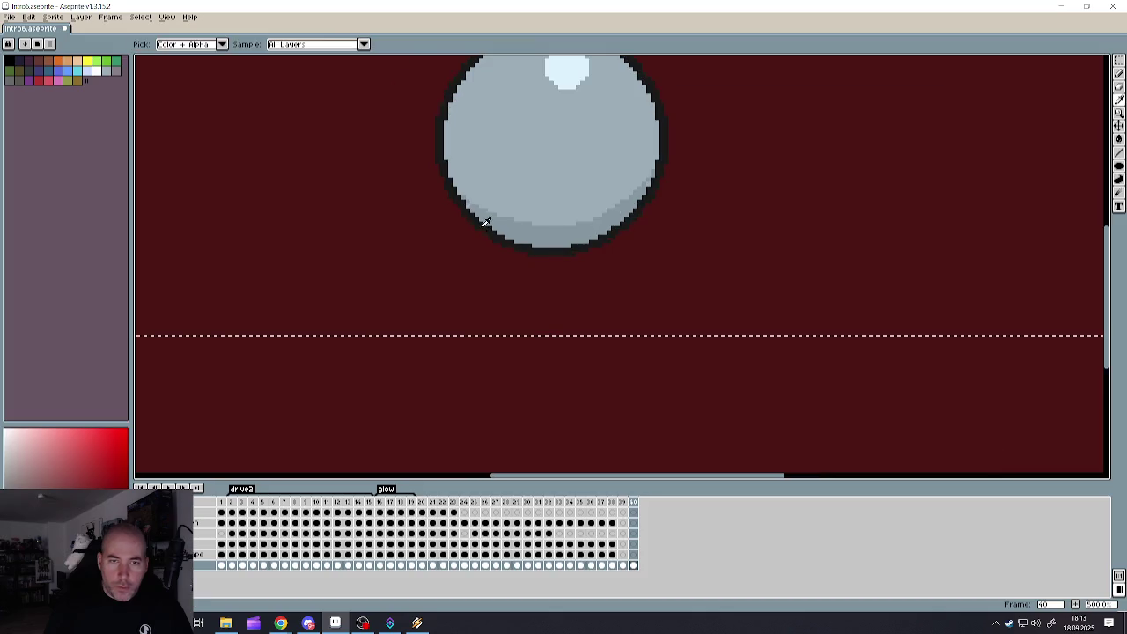
- Bucket-fill the selected rectangle below the ball with dark grey
{"action": "scroll", "coordinate": [485, 220], "scroll_direction": "down", "scroll_amount": 3}
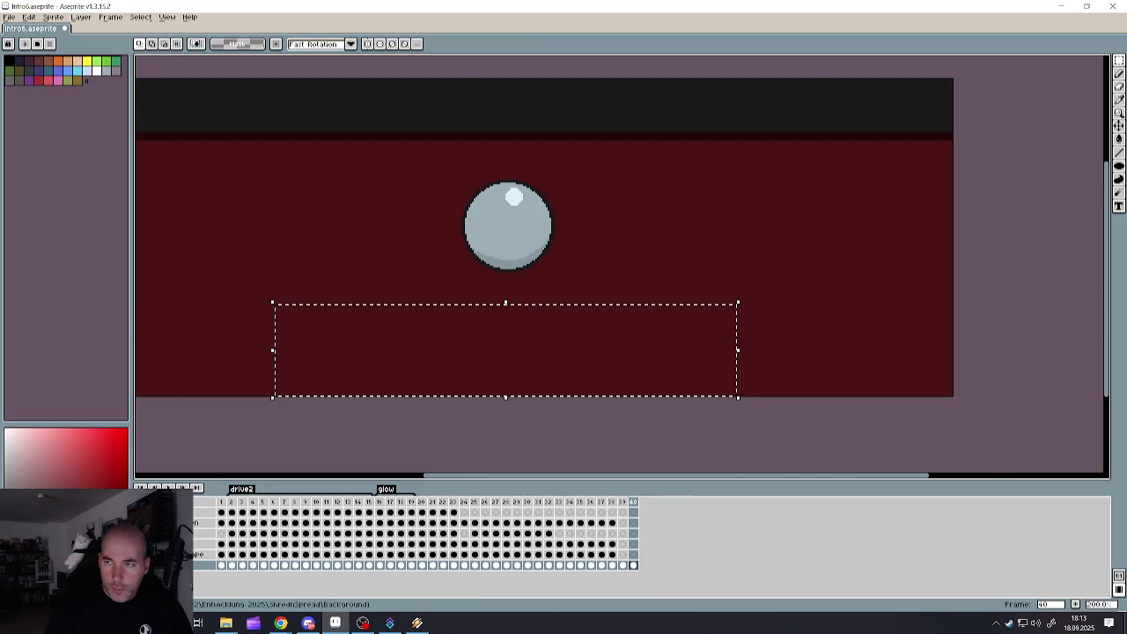
{"action": "left_click", "coordinate": [1120, 138]}
{"action": "left_click", "coordinate": [576, 335]}
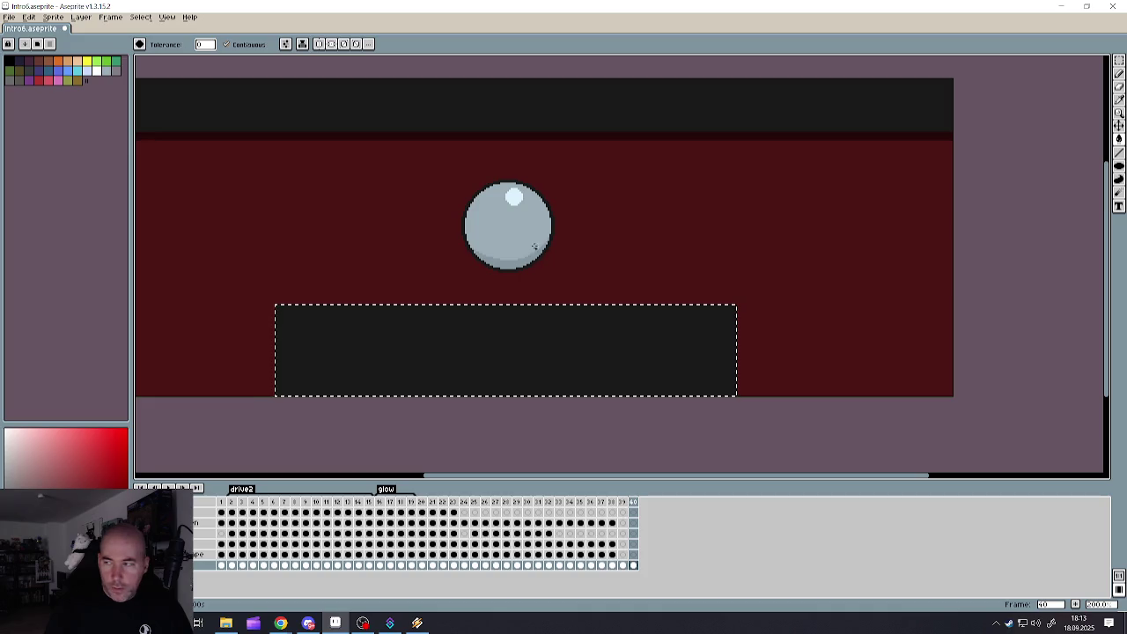
{"action": "scroll", "coordinate": [511, 224], "scroll_direction": "up", "scroll_amount": 1}
- Pick the sphere's blue-grey colour, then check the Frame menu and dismiss it
{"action": "left_click", "coordinate": [511, 220], "text": "alt"}
{"action": "scroll", "coordinate": [467, 335], "scroll_direction": "down", "scroll_amount": 3}
{"action": "scroll", "coordinate": [432, 354], "scroll_direction": "up", "scroll_amount": 2}
{"action": "scroll", "coordinate": [433, 353], "scroll_direction": "up", "scroll_amount": 1}
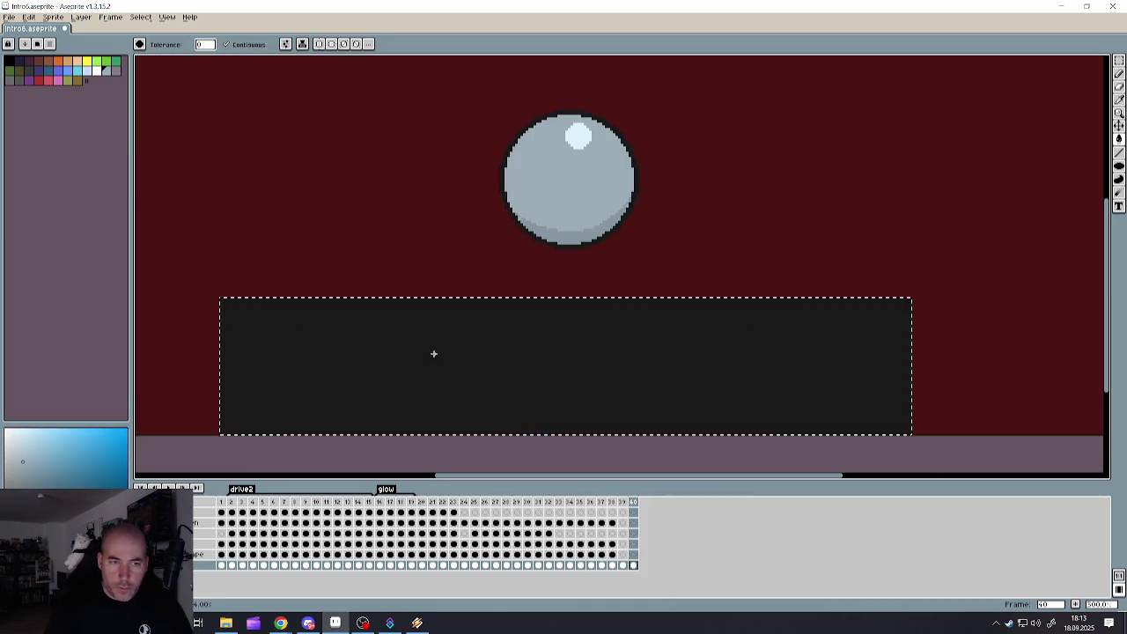
{"action": "left_click", "coordinate": [110, 16]}
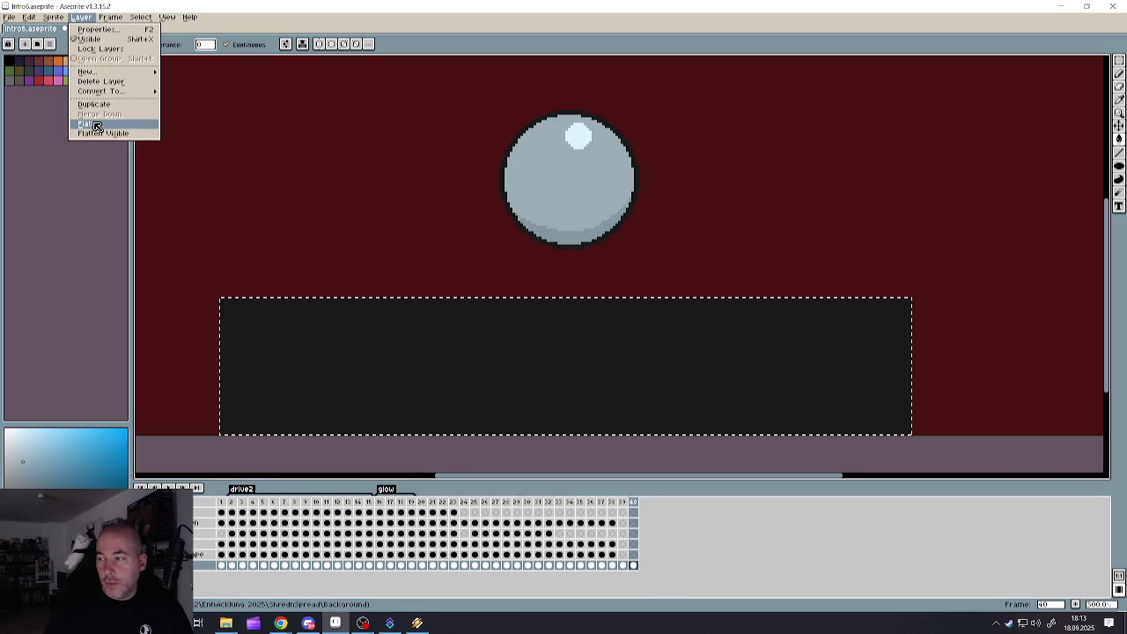
{"action": "key", "text": "Escape"}
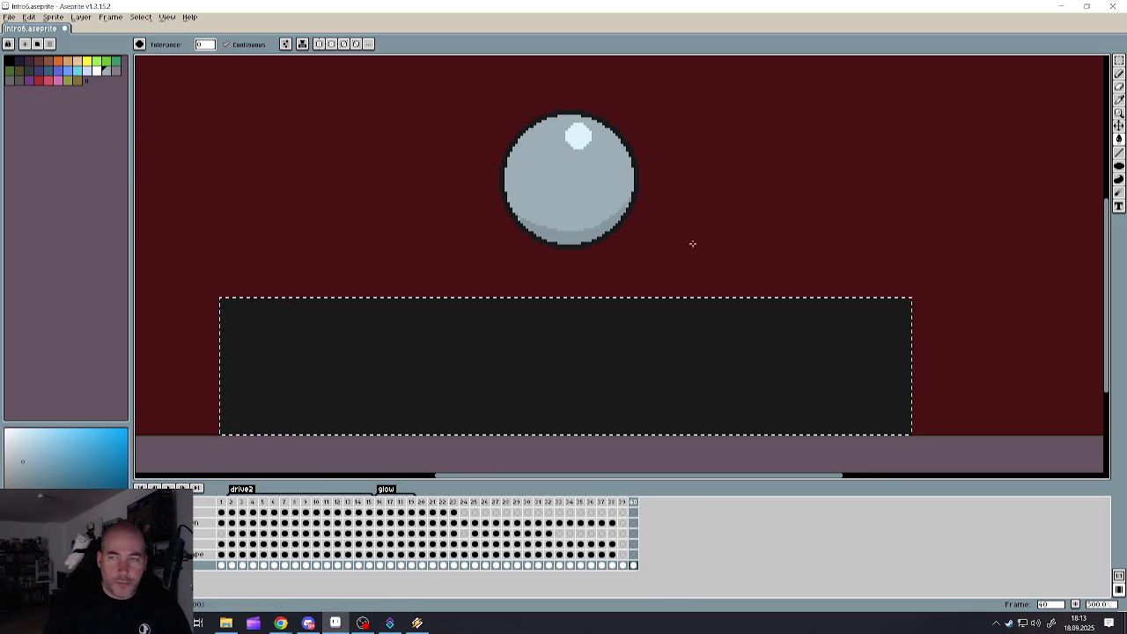
- Clear the selection and pick the red background as the Pencil colour
{"action": "left_click", "coordinate": [1120, 73]}
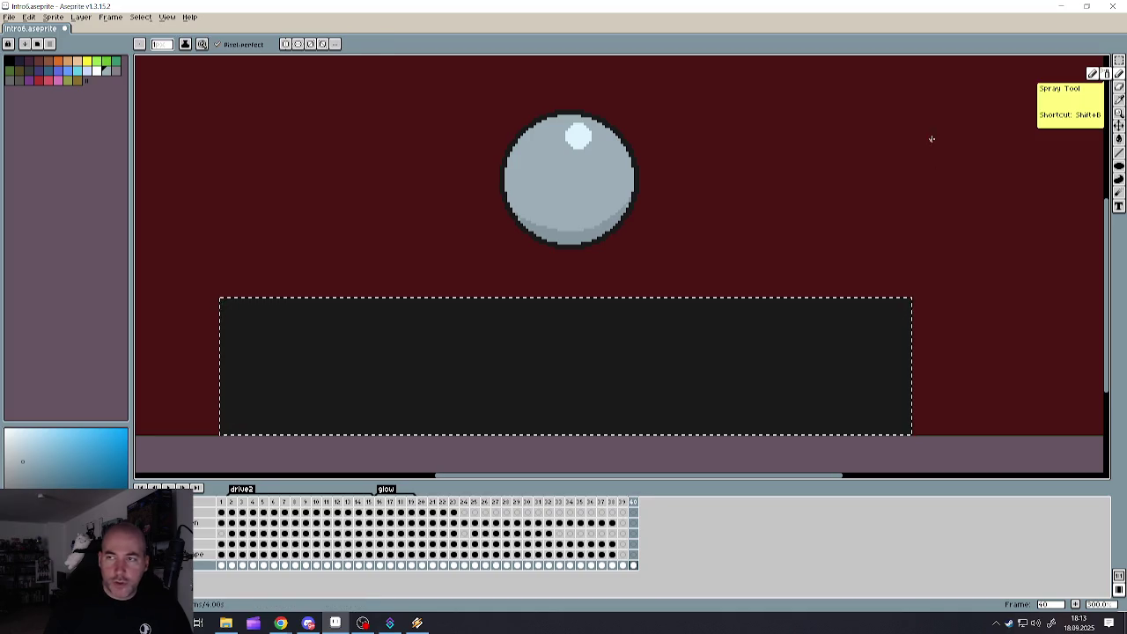
{"action": "key", "text": "ctrl+d"}
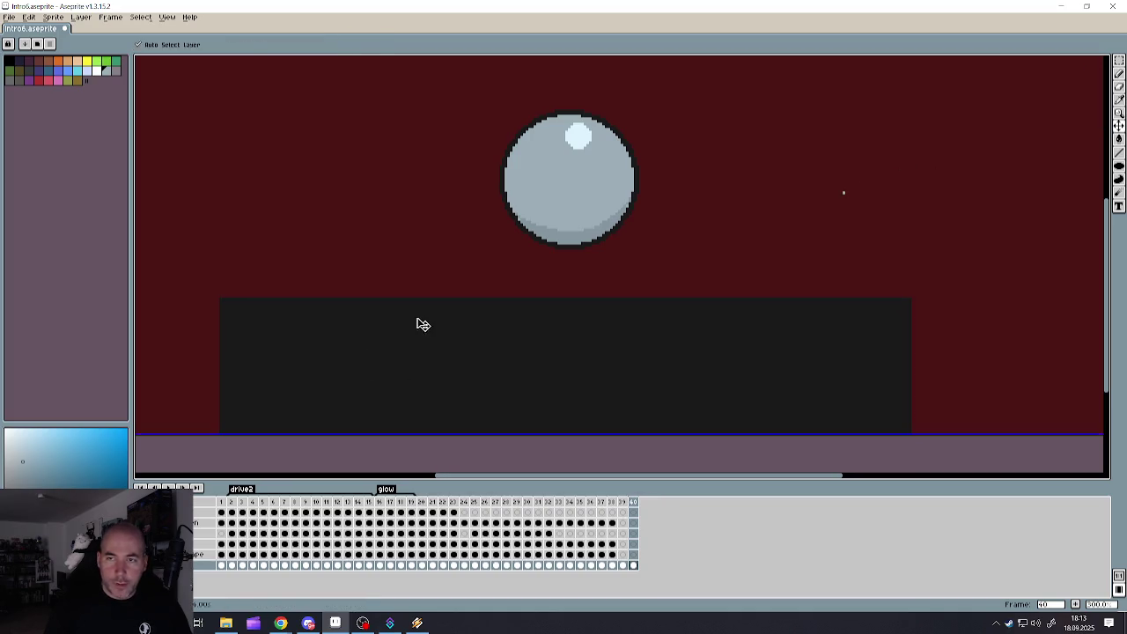
{"action": "key", "text": "i"}
{"action": "left_click", "coordinate": [214, 312]}
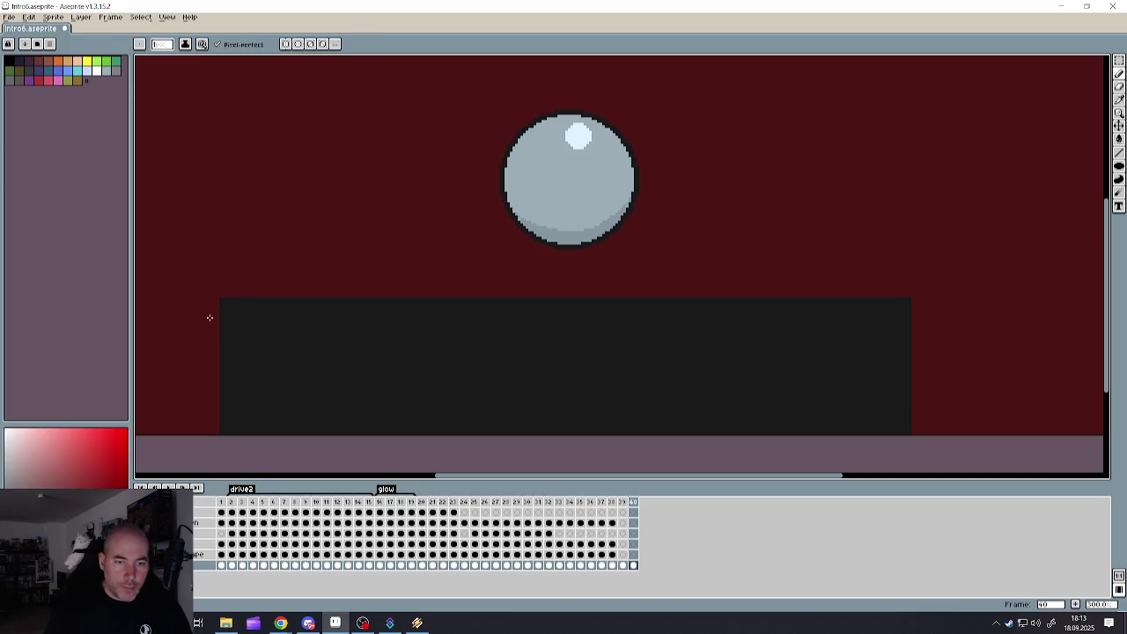
{"action": "scroll", "coordinate": [216, 304], "scroll_direction": "up", "scroll_amount": 2}
{"action": "scroll", "coordinate": [222, 284], "scroll_direction": "up", "scroll_amount": 2}
{"action": "scroll", "coordinate": [227, 284], "scroll_direction": "up", "scroll_amount": 1}
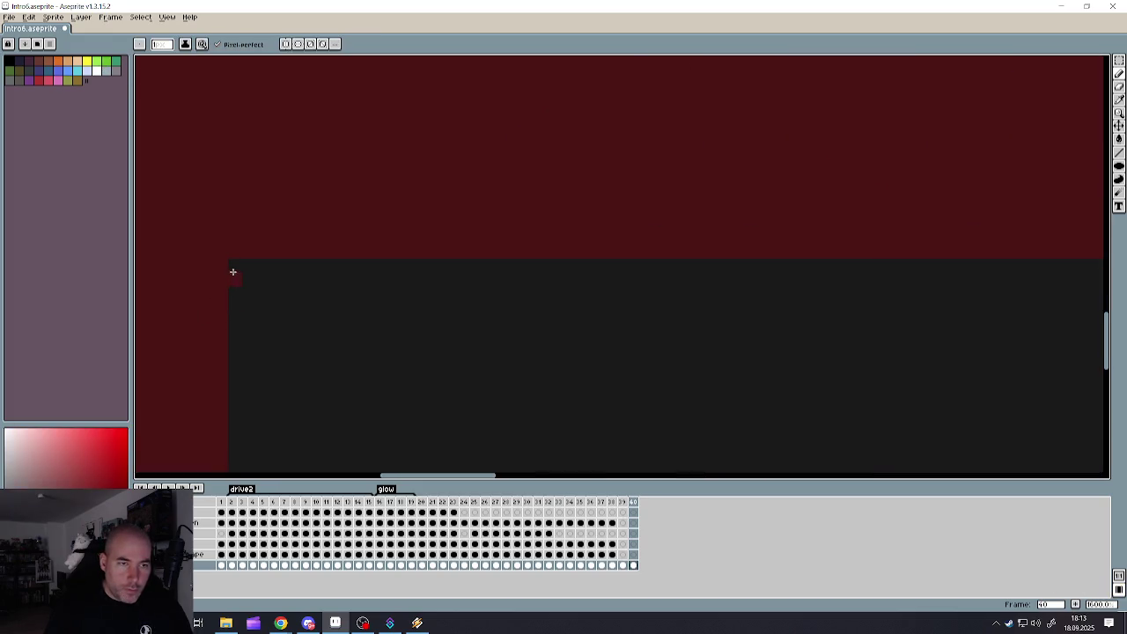
- Paint red pixels at the dark panel's corners to round them off
{"action": "left_click", "coordinate": [234, 271]}
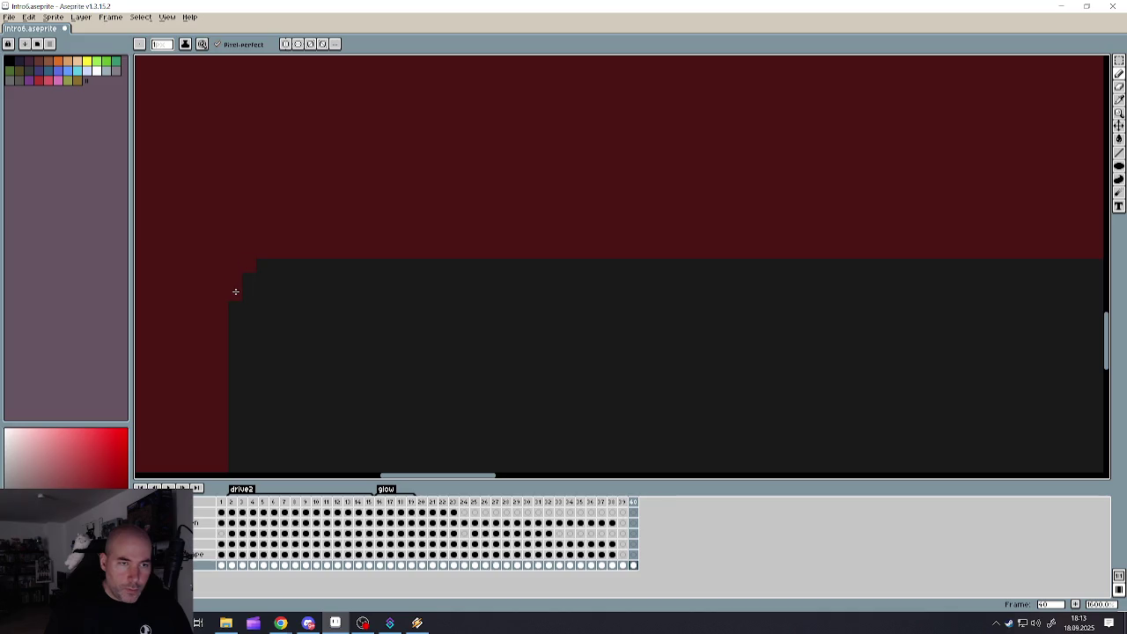
{"action": "scroll", "coordinate": [282, 281], "scroll_direction": "down", "scroll_amount": 2}
{"action": "scroll", "coordinate": [317, 304], "scroll_direction": "down", "scroll_amount": 6}
{"action": "scroll", "coordinate": [379, 309], "scroll_direction": "up", "scroll_amount": 5}
{"action": "scroll", "coordinate": [494, 315], "scroll_direction": "up", "scroll_amount": 2}
{"action": "scroll", "coordinate": [546, 321], "scroll_direction": "up", "scroll_amount": 1}
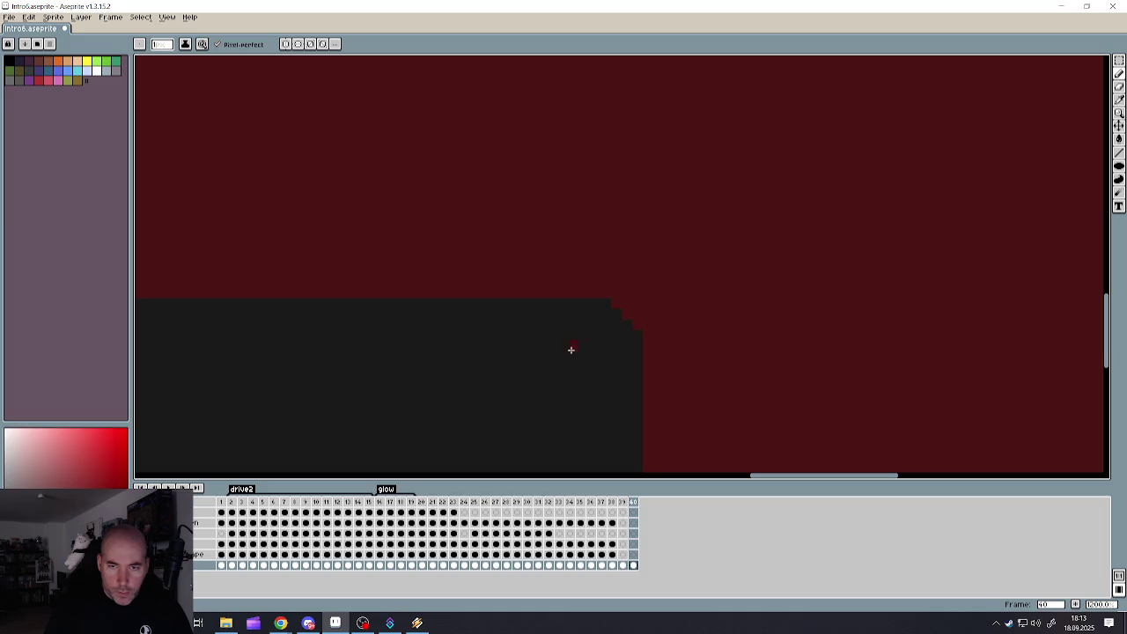
{"action": "scroll", "coordinate": [548, 347], "scroll_direction": "down", "scroll_amount": 1}
{"action": "scroll", "coordinate": [440, 352], "scroll_direction": "down", "scroll_amount": 2}
{"action": "scroll", "coordinate": [440, 355], "scroll_direction": "up", "scroll_amount": 3}
{"action": "scroll", "coordinate": [374, 376], "scroll_direction": "down", "scroll_amount": 1}
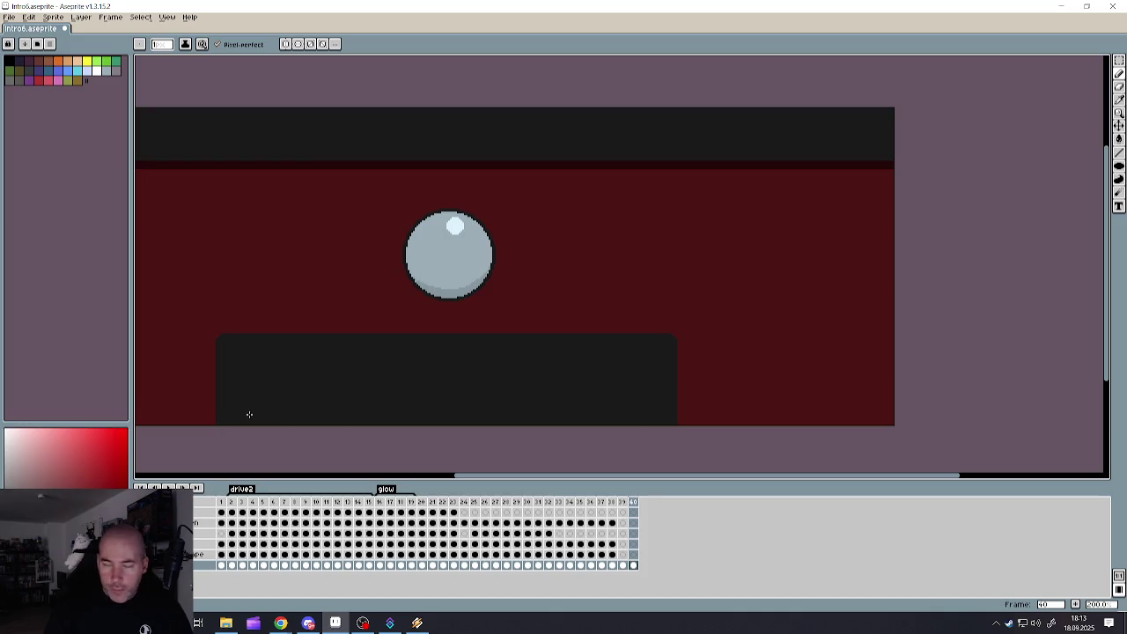
{"action": "scroll", "coordinate": [210, 420], "scroll_direction": "up", "scroll_amount": 2}
{"action": "scroll", "coordinate": [215, 427], "scroll_direction": "up", "scroll_amount": 2}
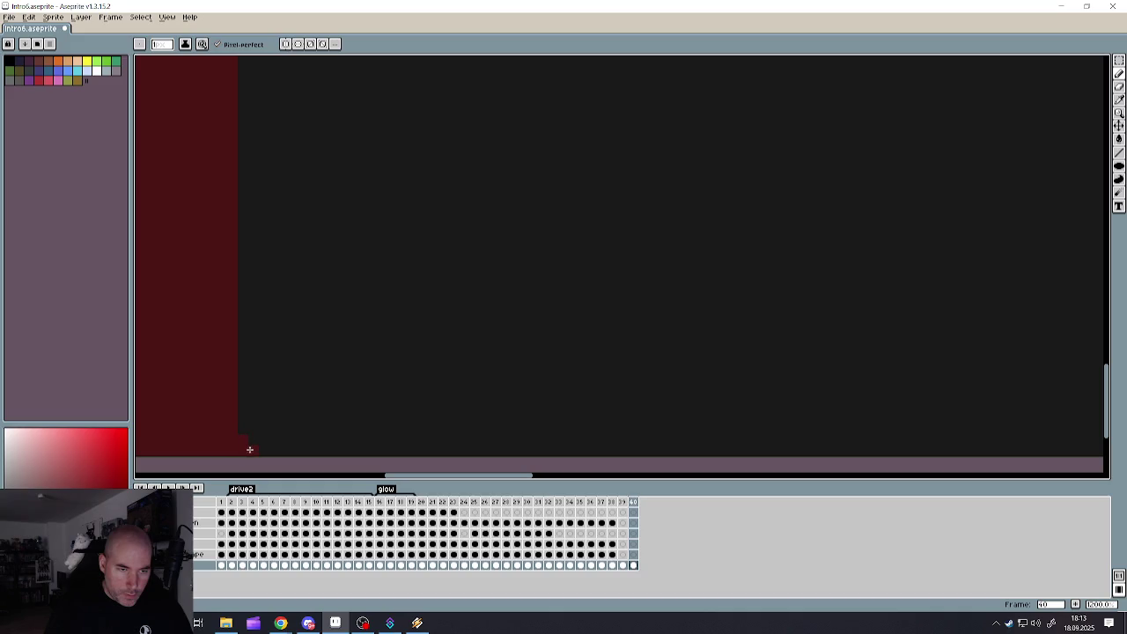
{"action": "scroll", "coordinate": [264, 450], "scroll_direction": "down", "scroll_amount": 2}
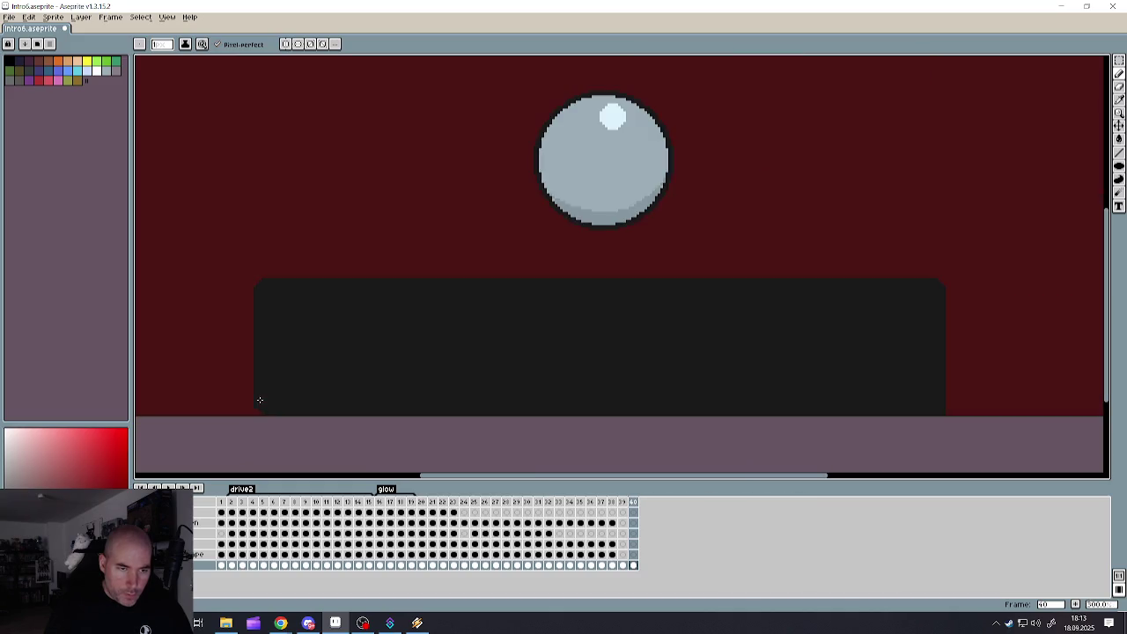
{"action": "scroll", "coordinate": [259, 397], "scroll_direction": "down", "scroll_amount": 3}
{"action": "scroll", "coordinate": [382, 415], "scroll_direction": "up", "scroll_amount": 2}
{"action": "scroll", "coordinate": [515, 420], "scroll_direction": "up", "scroll_amount": 2}
{"action": "scroll", "coordinate": [432, 421], "scroll_direction": "up", "scroll_amount": 1}
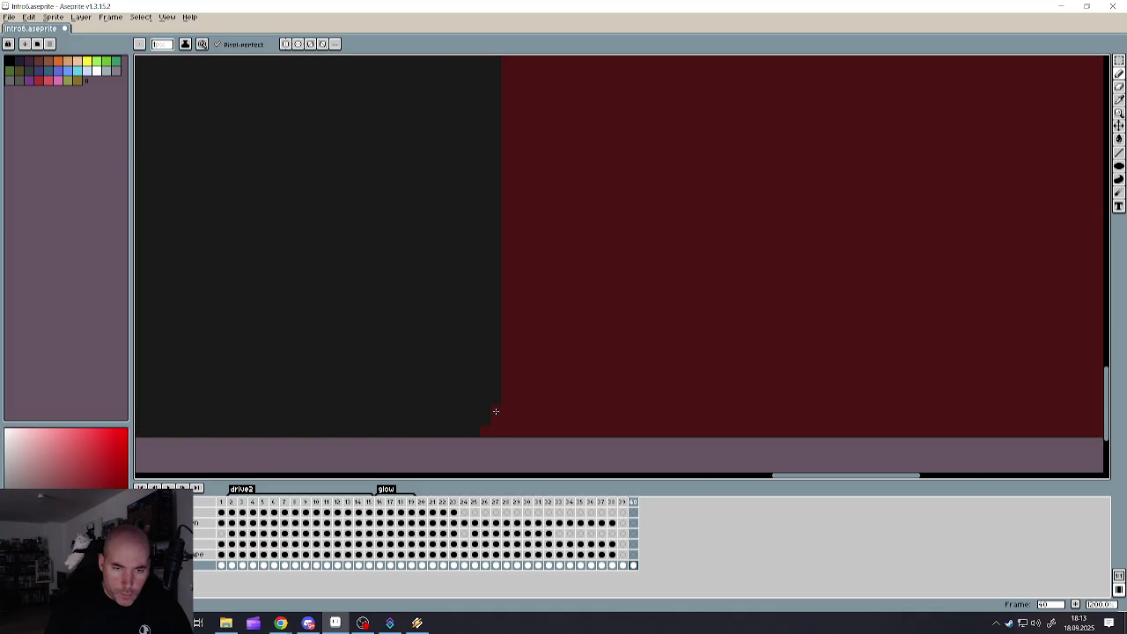
{"action": "scroll", "coordinate": [511, 436], "scroll_direction": "down", "scroll_amount": 2}
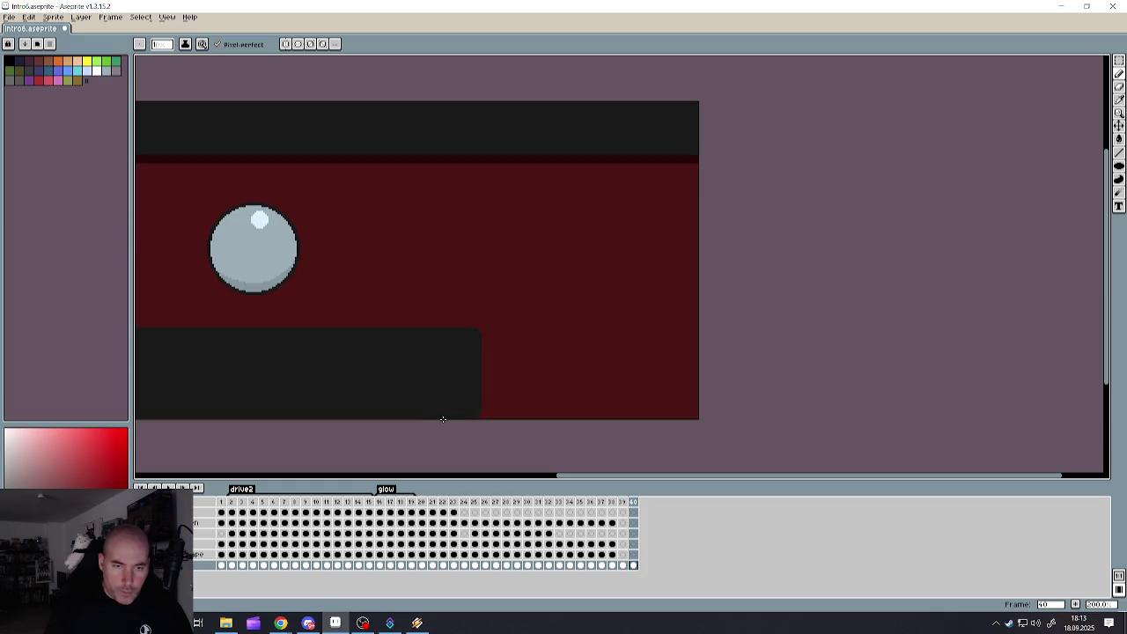
{"action": "scroll", "coordinate": [547, 438], "scroll_direction": "down", "scroll_amount": 2}
{"action": "scroll", "coordinate": [581, 439], "scroll_direction": "up", "scroll_amount": 2}
{"action": "scroll", "coordinate": [581, 432], "scroll_direction": "up", "scroll_amount": 1}
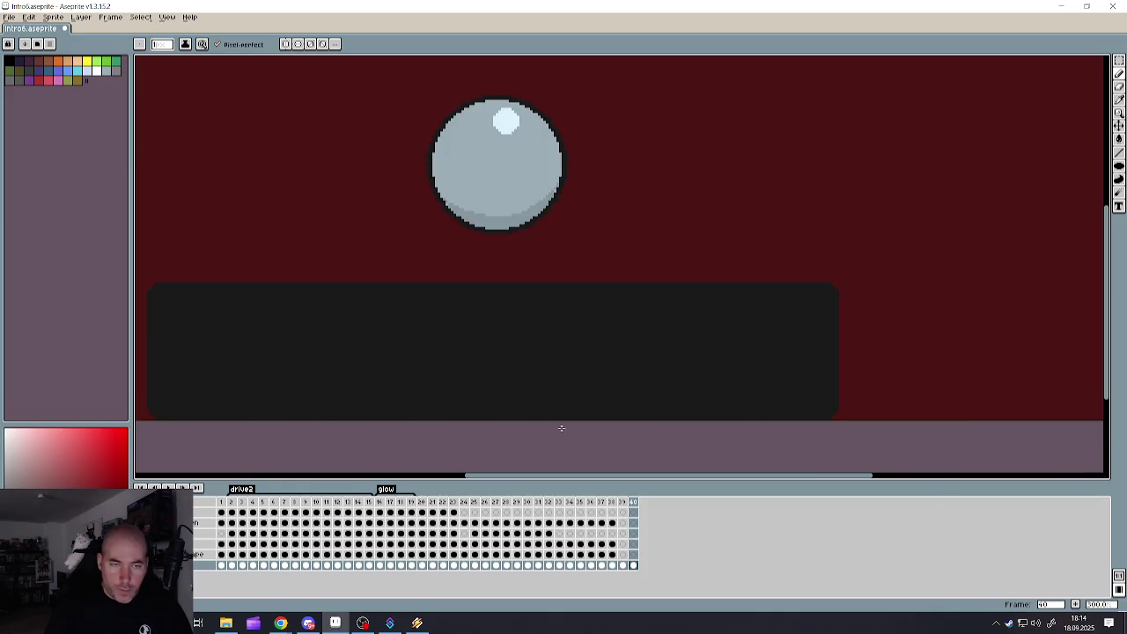
{"action": "scroll", "coordinate": [560, 427], "scroll_direction": "down", "scroll_amount": 2}
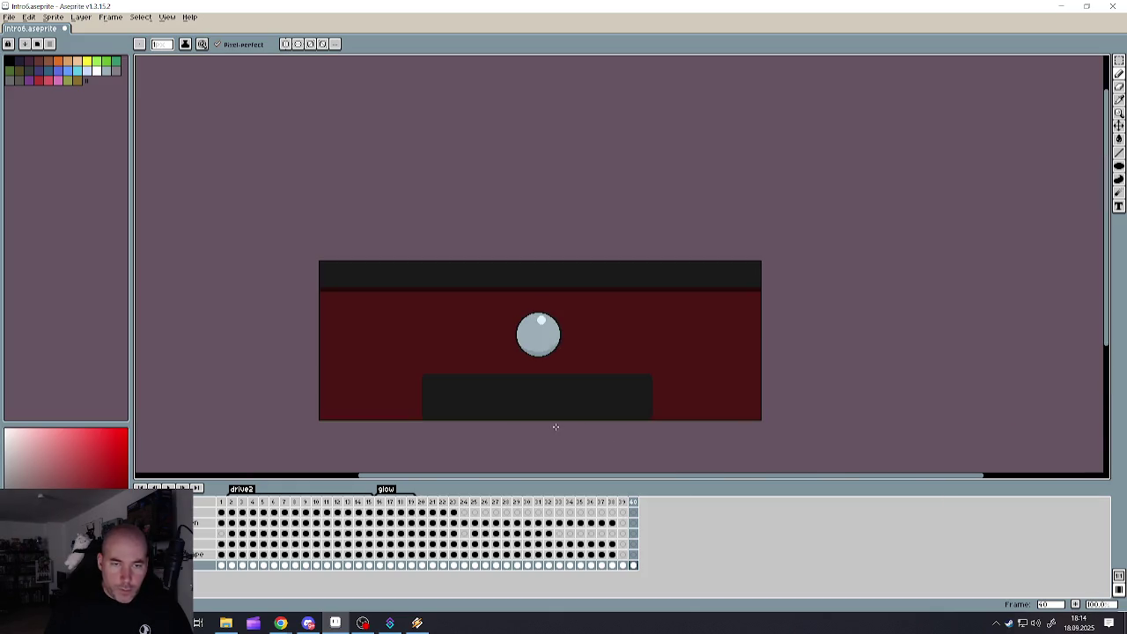
- Save the sprite with File > Save
{"action": "left_click", "coordinate": [9, 17]}
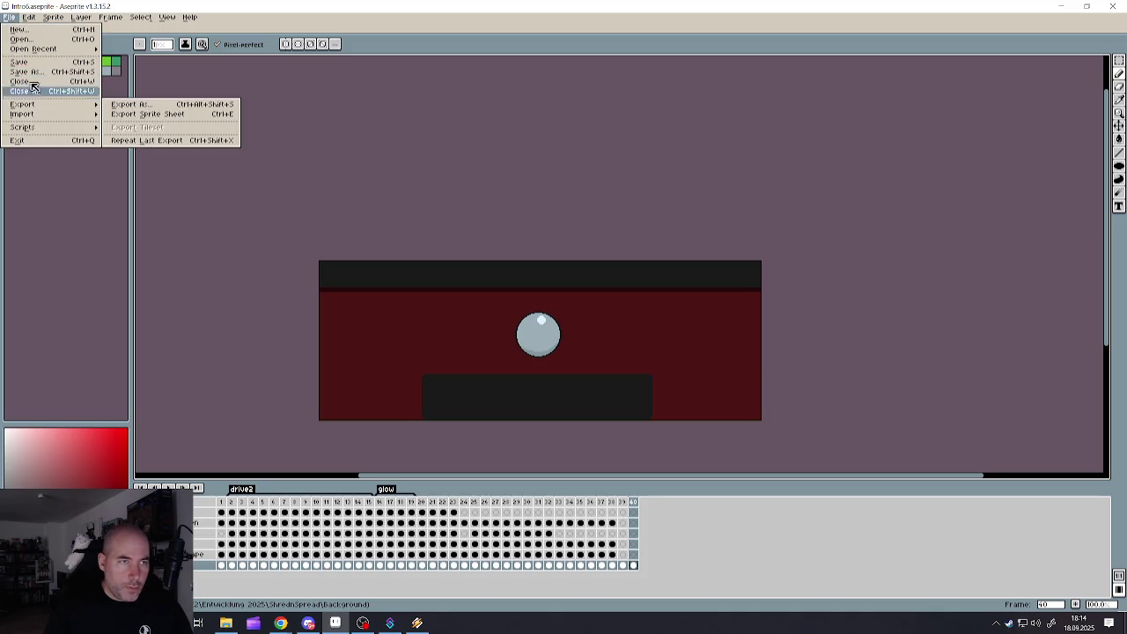
{"action": "left_click", "coordinate": [26, 62]}
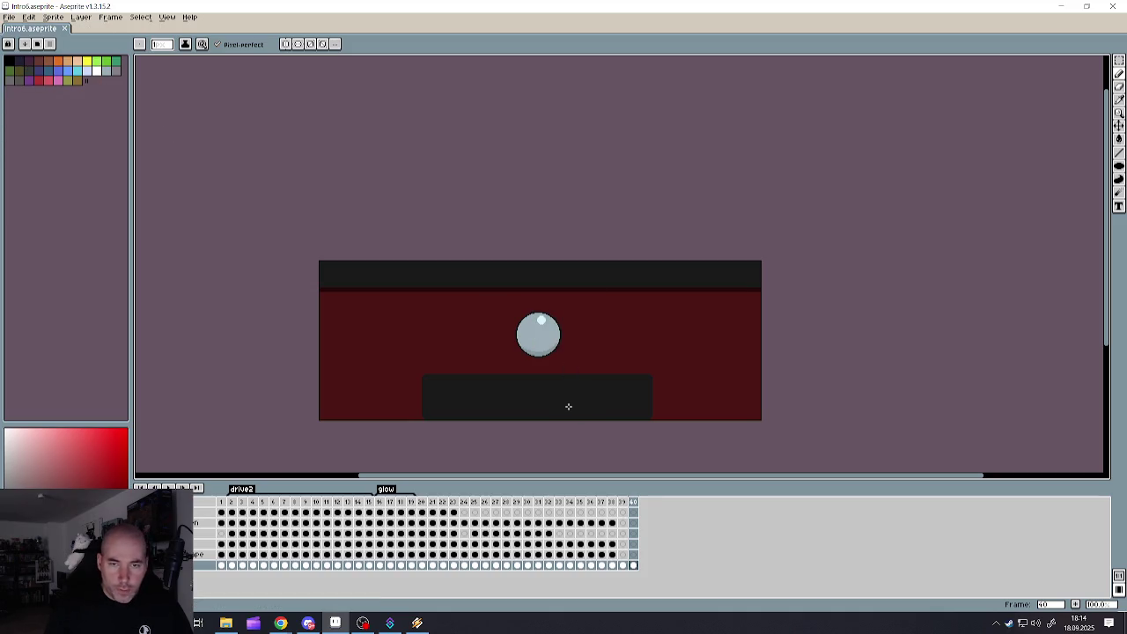
{"action": "scroll", "coordinate": [504, 420], "scroll_direction": "up", "scroll_amount": 4}
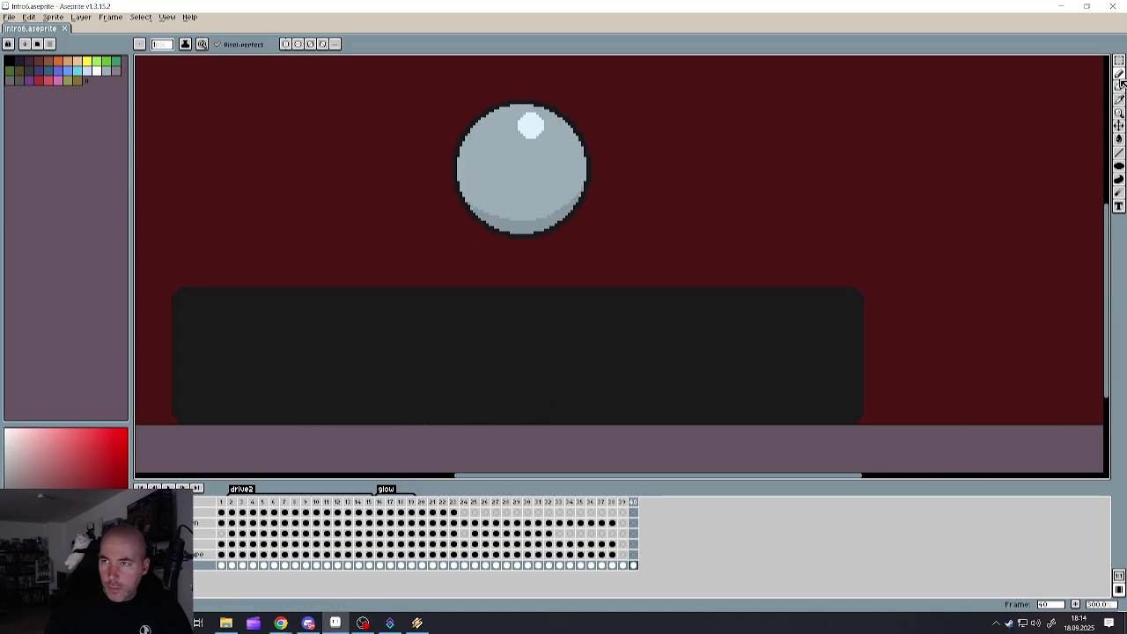
- Pick the circle's grey-blue colour and select the dark panel by colour, contiguous only
{"action": "left_click", "coordinate": [1120, 138]}
{"action": "left_click", "coordinate": [464, 171], "text": "alt"}
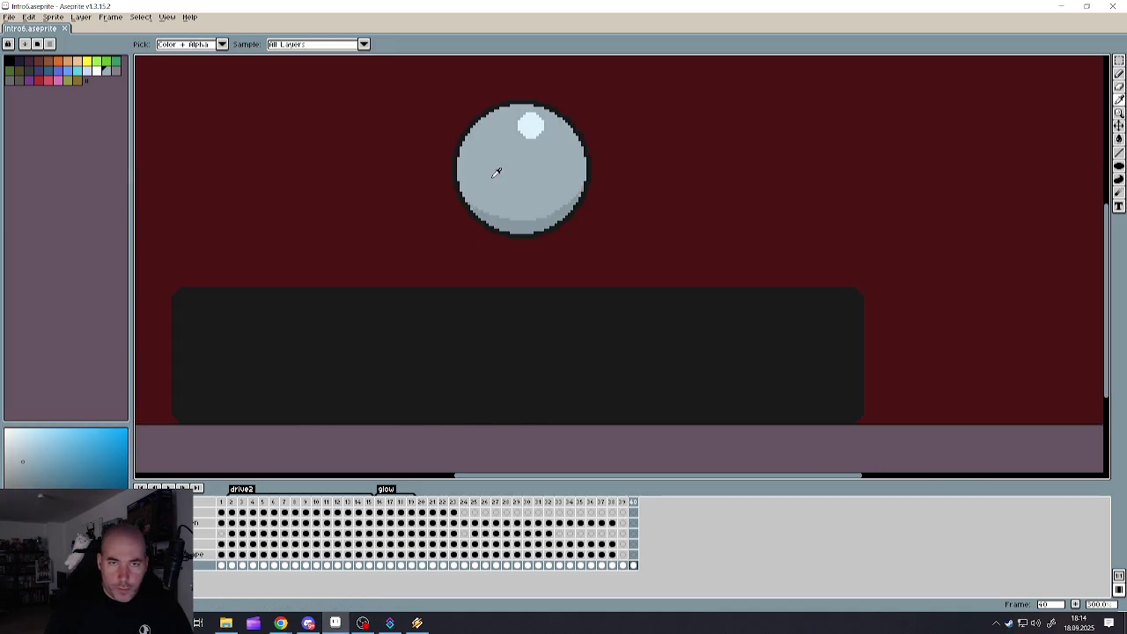
{"action": "left_click", "coordinate": [1119, 59]}
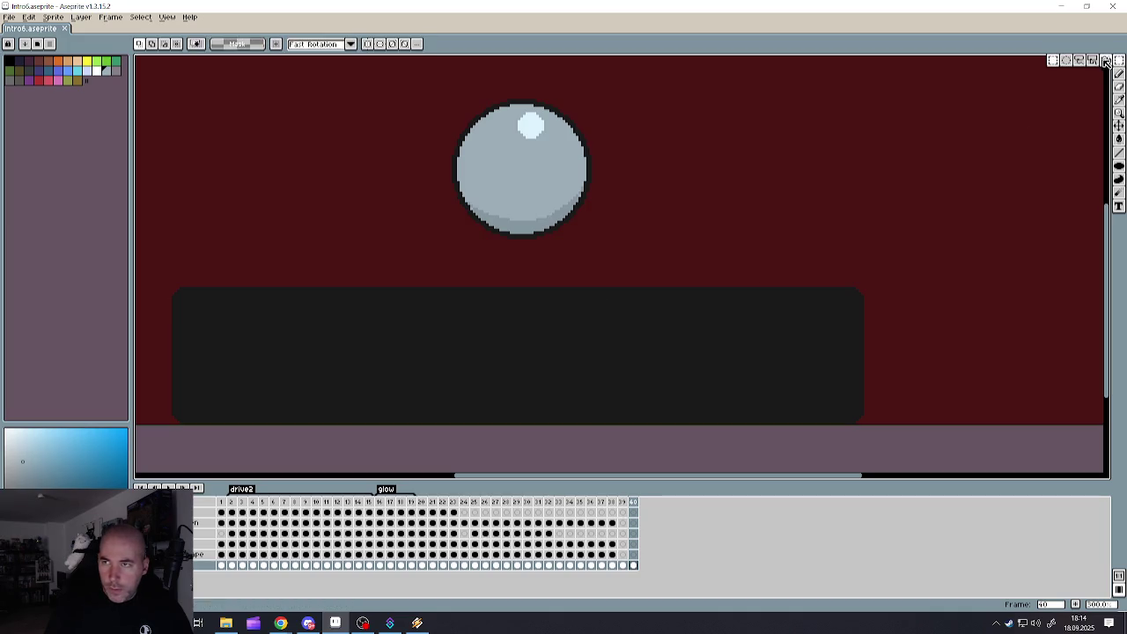
{"action": "left_click", "coordinate": [1054, 62]}
{"action": "left_click", "coordinate": [876, 184]}
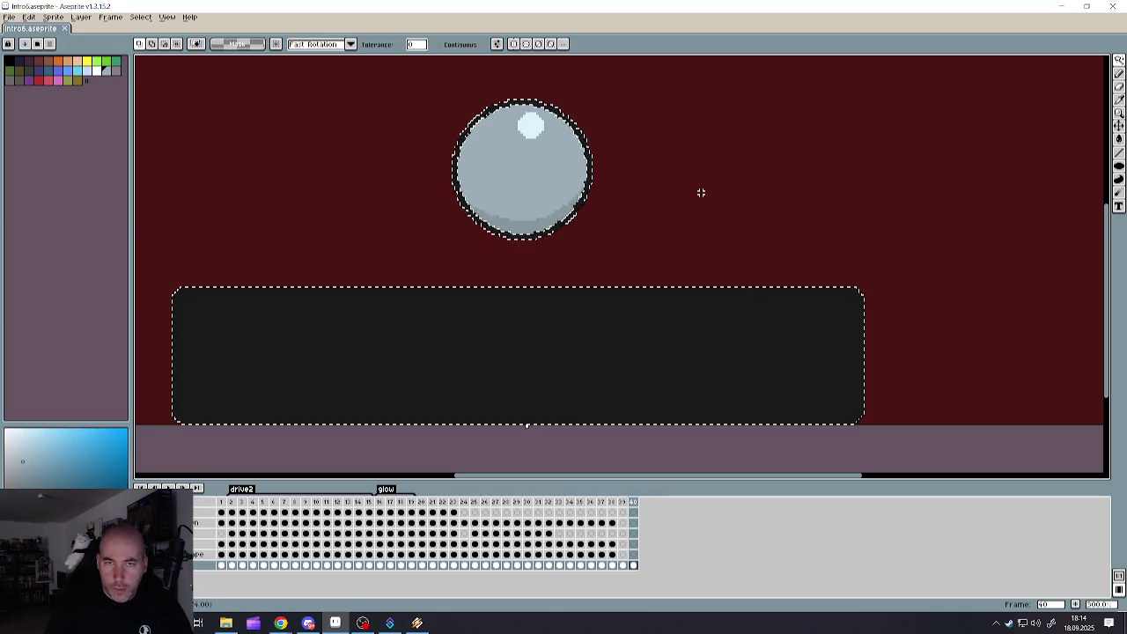
{"action": "left_click", "coordinate": [437, 44]}
{"action": "key", "text": "ctrl+d"}
{"action": "left_click", "coordinate": [450, 297]}
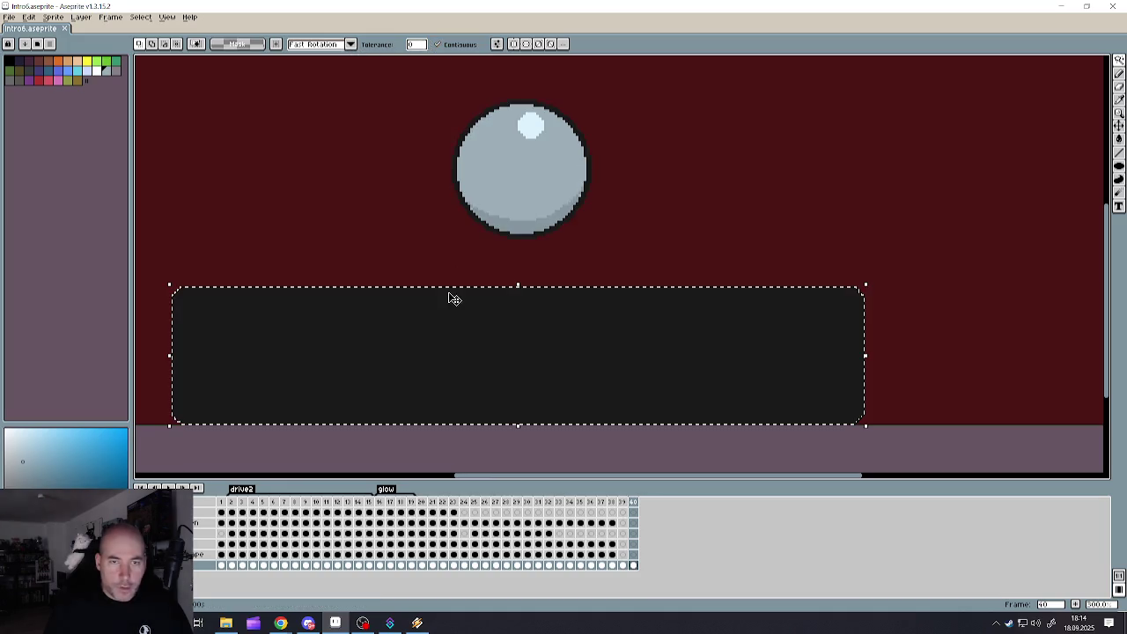
- Shrink the panel selection inward to cover just its interior
{"action": "left_click", "coordinate": [110, 17]}
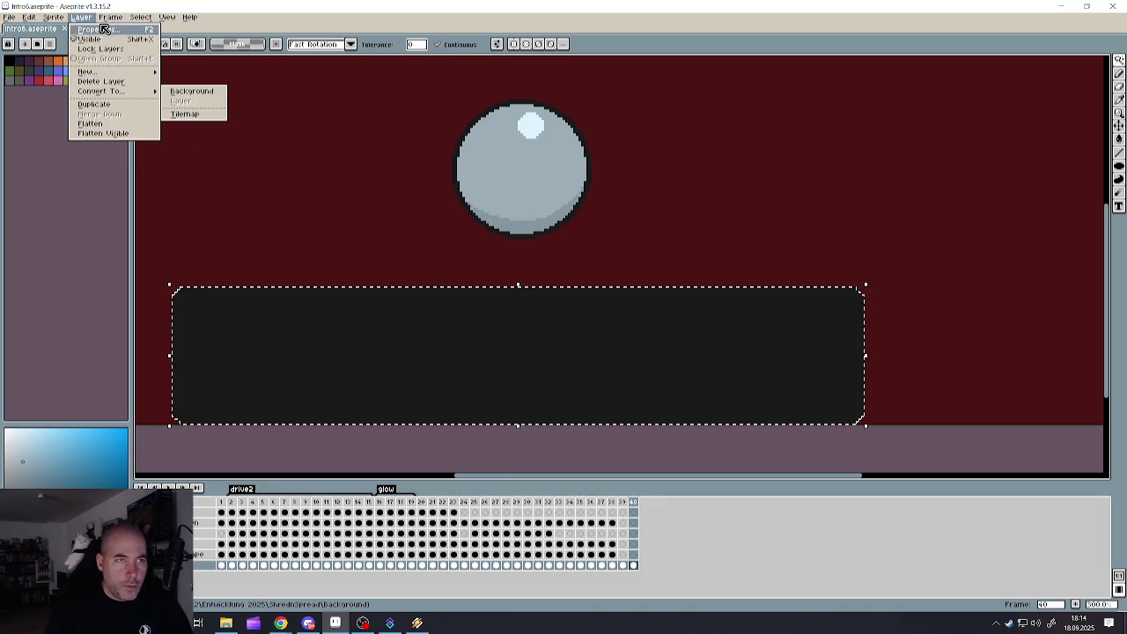
{"action": "mouse_move", "coordinate": [148, 81]}
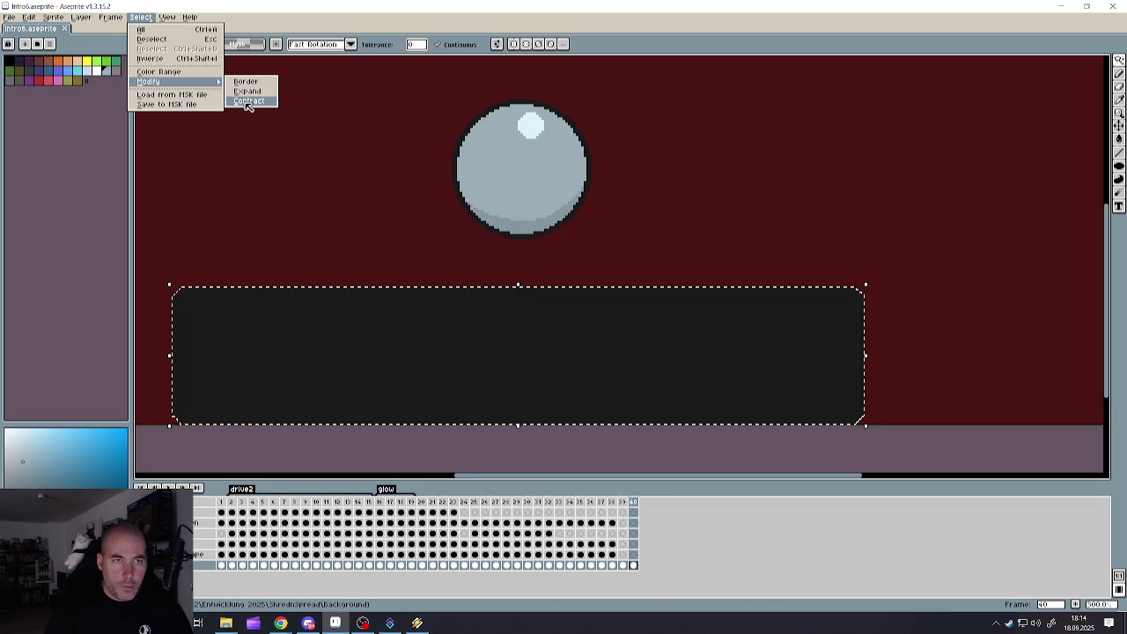
{"action": "left_click", "coordinate": [250, 101]}
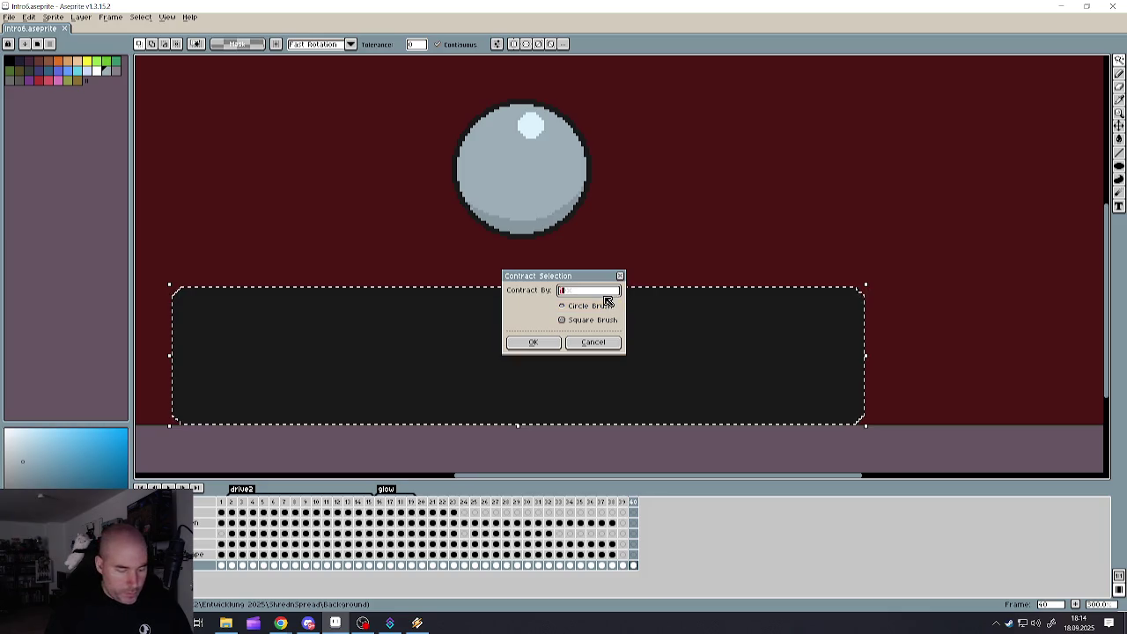
{"action": "left_click", "coordinate": [543, 343]}
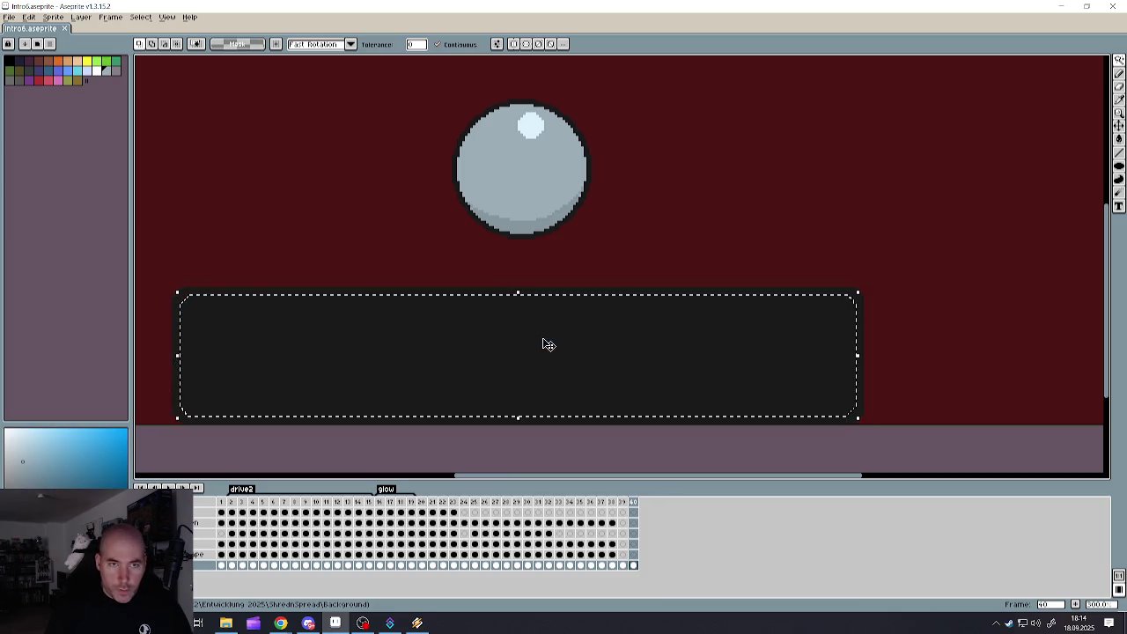
- Fill the selected rounded panel with the light grey sampled from the ball, then deselect
{"action": "key", "text": "i"}
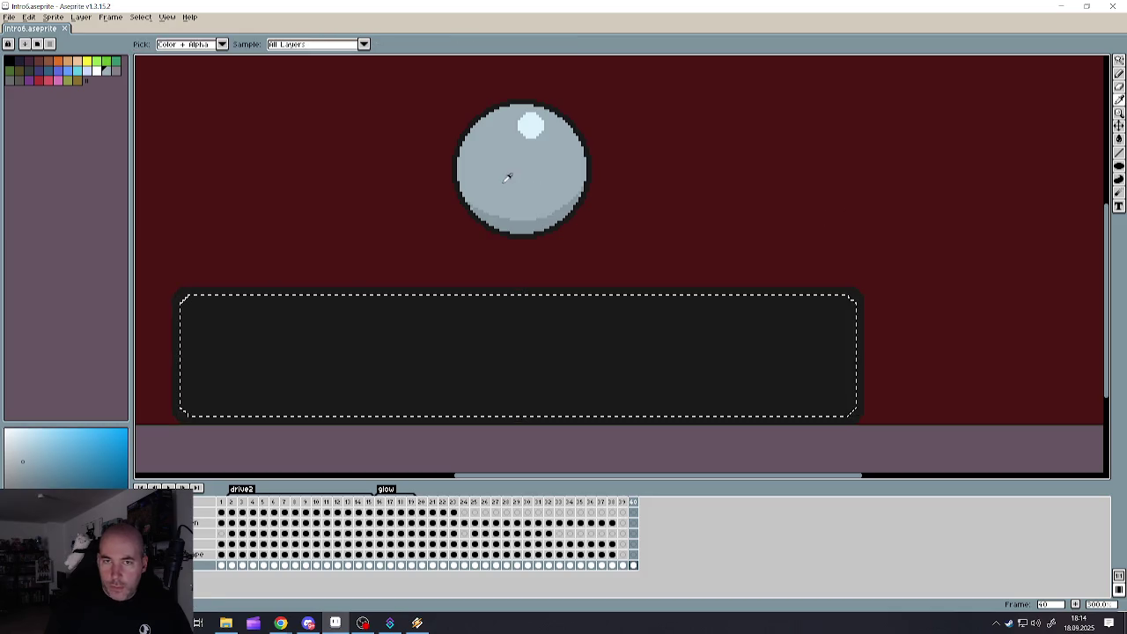
{"action": "left_click", "coordinate": [1119, 139]}
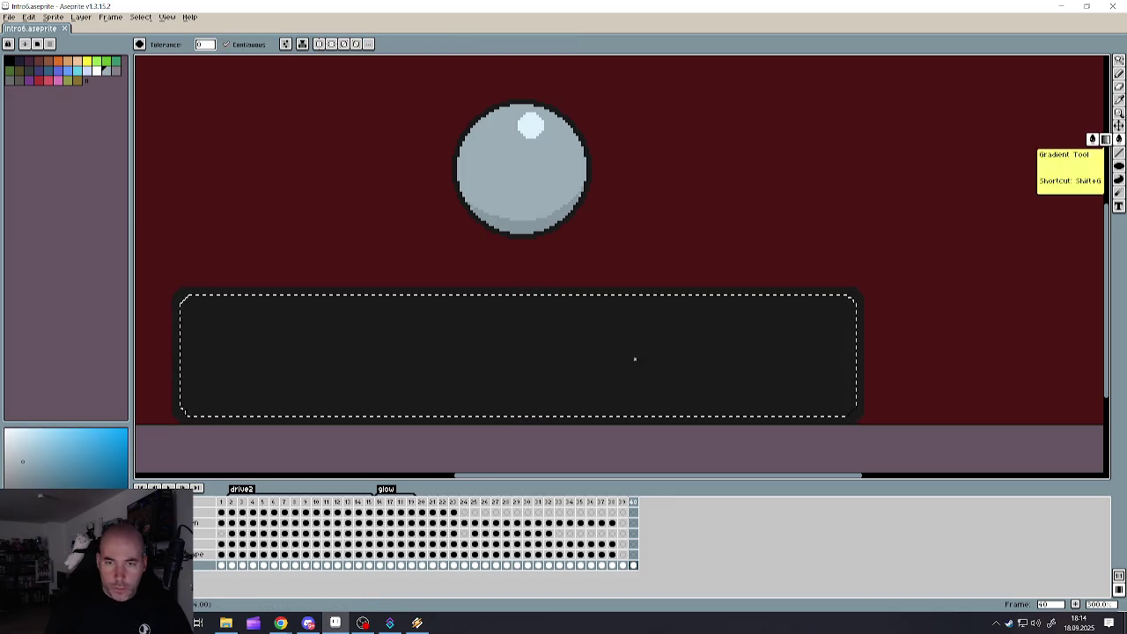
{"action": "left_click", "coordinate": [634, 357]}
{"action": "scroll", "coordinate": [633, 358], "scroll_direction": "down", "scroll_amount": 2}
{"action": "scroll", "coordinate": [472, 360], "scroll_direction": "up", "scroll_amount": 3}
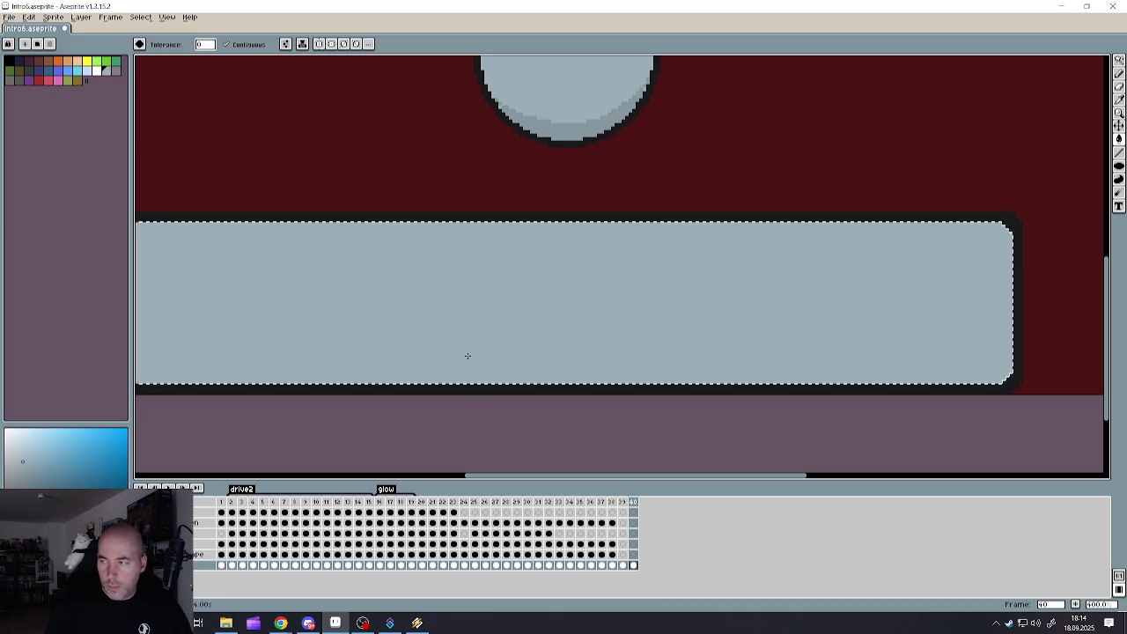
{"action": "scroll", "coordinate": [468, 360], "scroll_direction": "down", "scroll_amount": 1}
{"action": "key", "text": "ctrl+d"}
- Draw a dark horizontal line across the panel's lower part
{"action": "left_click", "coordinate": [1120, 59]}
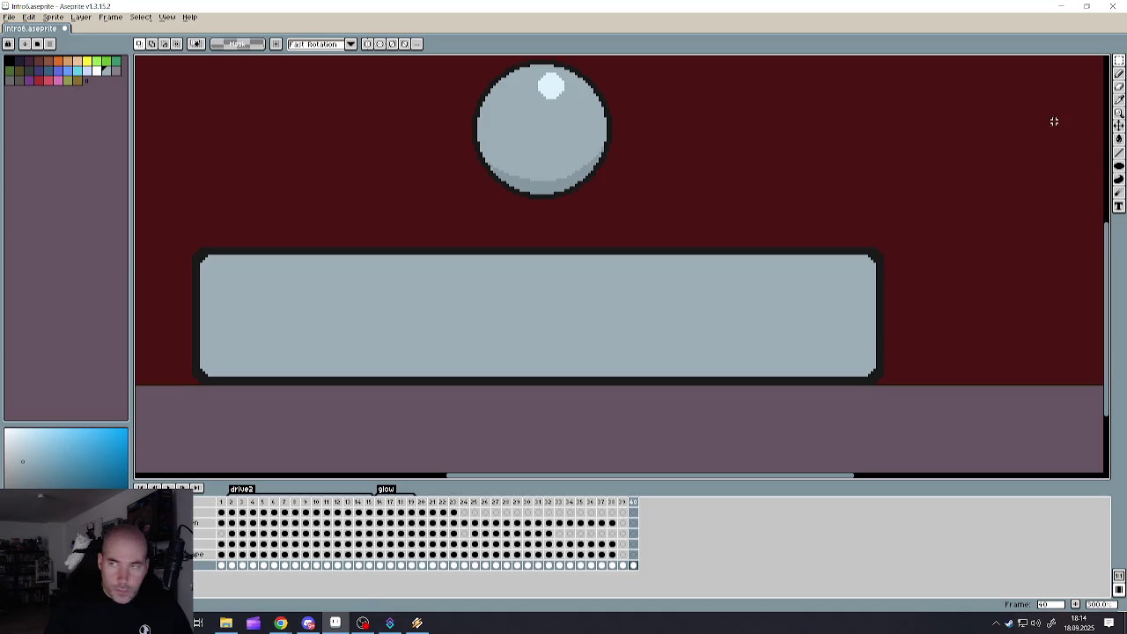
{"action": "left_click", "coordinate": [1119, 153]}
{"action": "key", "text": "alt"}
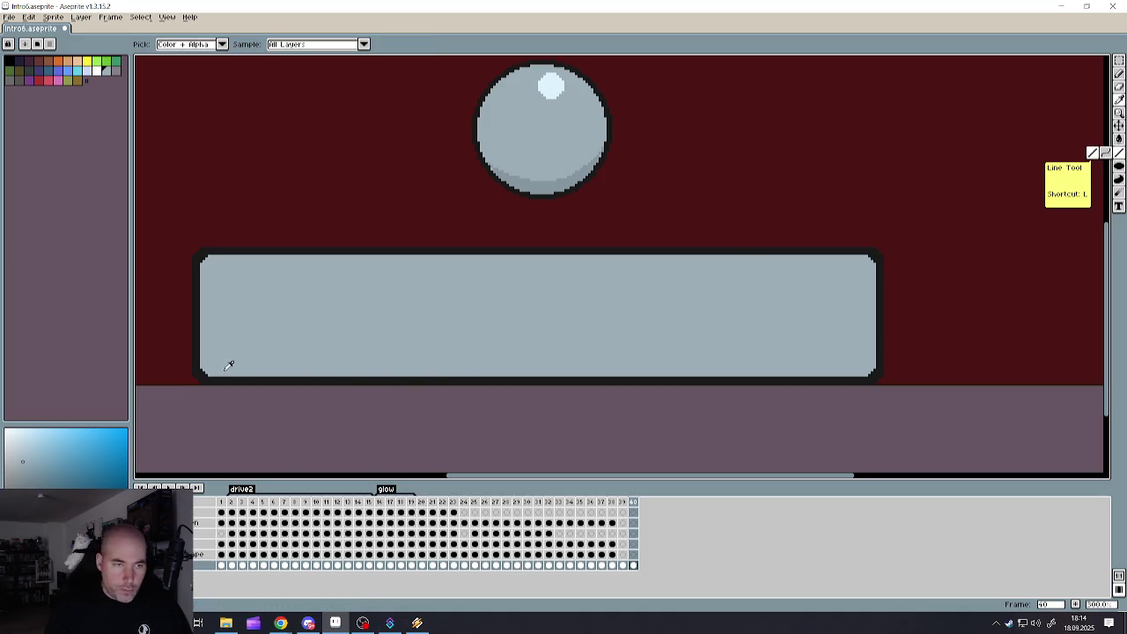
{"action": "left_click", "coordinate": [199, 359], "text": "alt"}
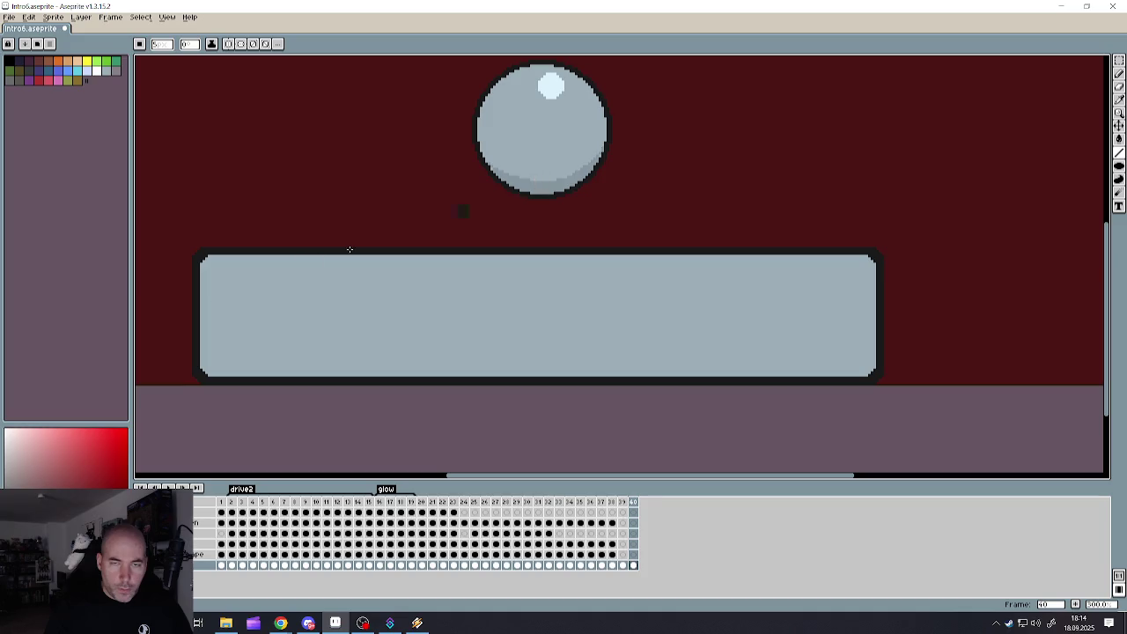
{"action": "key", "text": "b"}
{"action": "left_click_drag", "start_coordinate": [196, 344], "coordinate": [873, 337]}
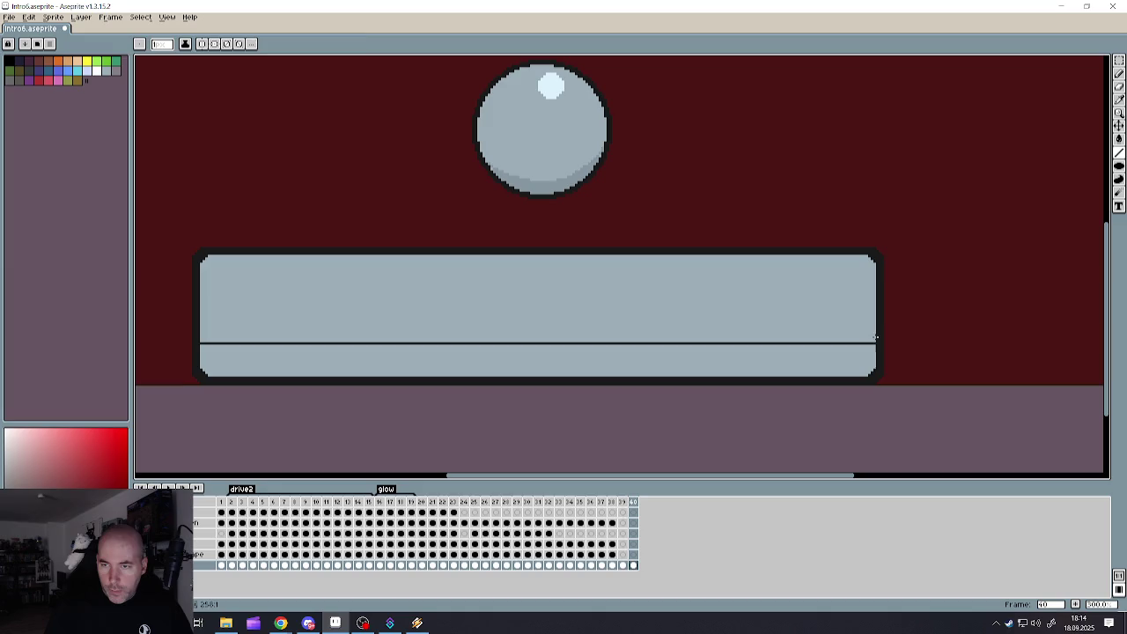
- Fill the strip below the line with a darker grey
{"action": "left_click", "coordinate": [586, 319], "text": "alt"}
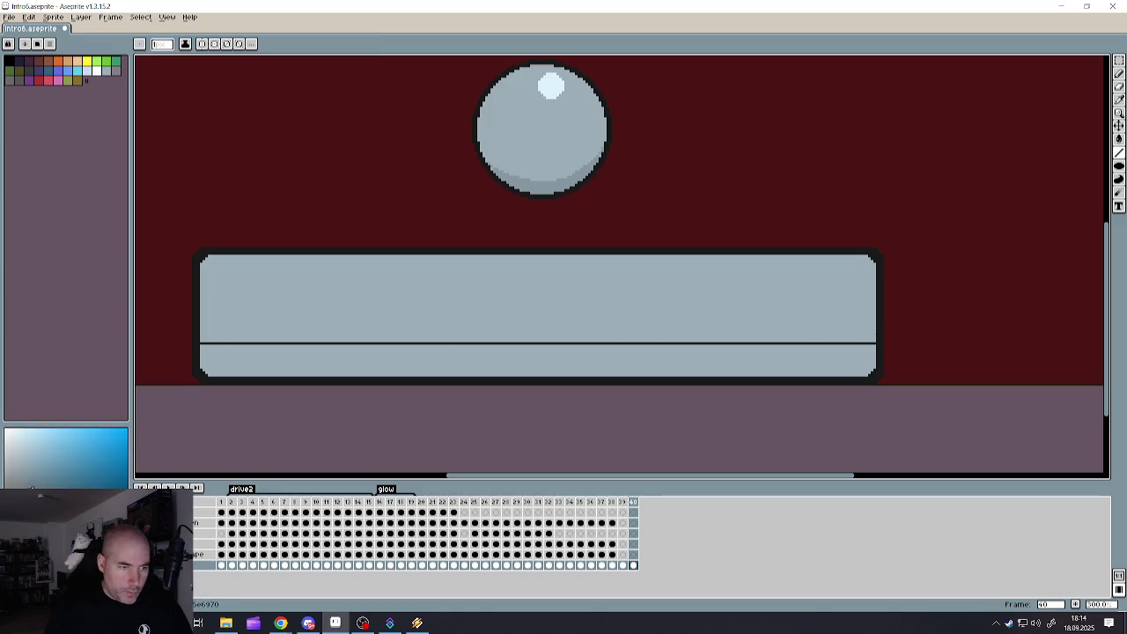
{"action": "left_click", "coordinate": [1119, 139]}
{"action": "left_click", "coordinate": [573, 348]}
{"action": "scroll", "coordinate": [573, 348], "scroll_direction": "down", "scroll_amount": 3}
{"action": "scroll", "coordinate": [551, 269], "scroll_direction": "up", "scroll_amount": 1}
{"action": "scroll", "coordinate": [550, 268], "scroll_direction": "up", "scroll_amount": 1}
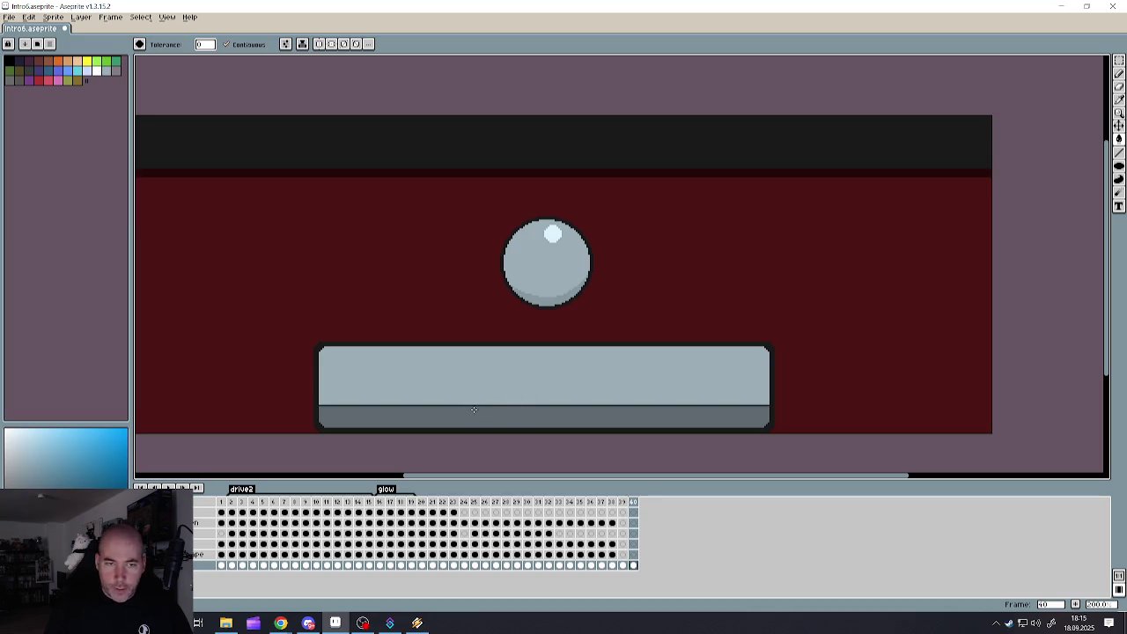
{"action": "left_click", "coordinate": [1119, 77]}
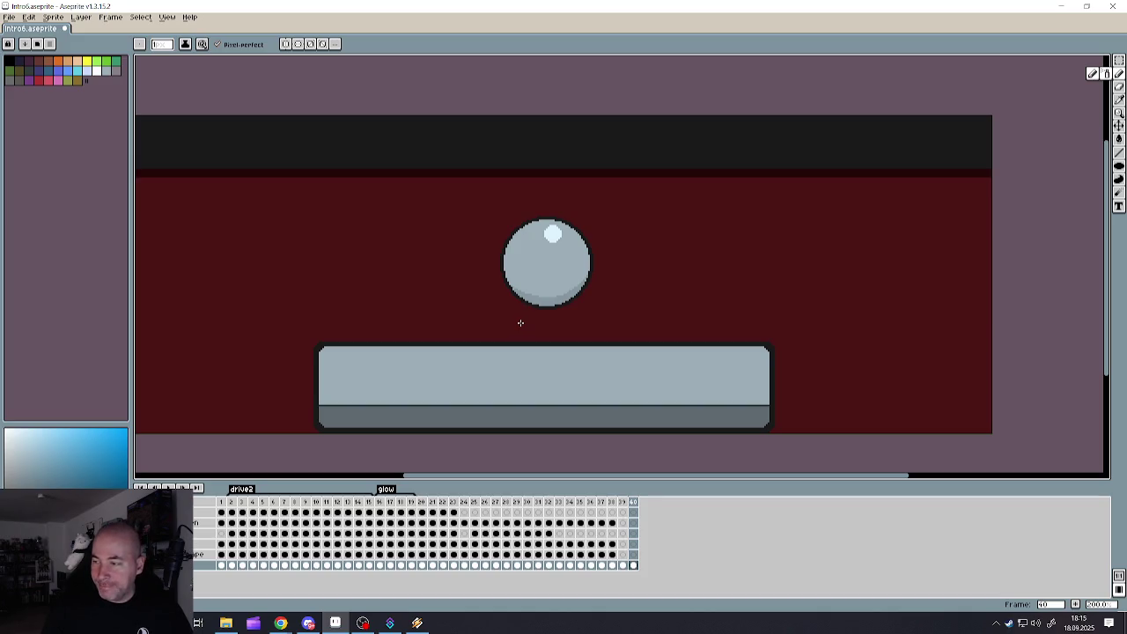
{"action": "scroll", "coordinate": [520, 323], "scroll_direction": "down", "scroll_amount": 2}
{"action": "scroll", "coordinate": [418, 347], "scroll_direction": "up", "scroll_amount": 2}
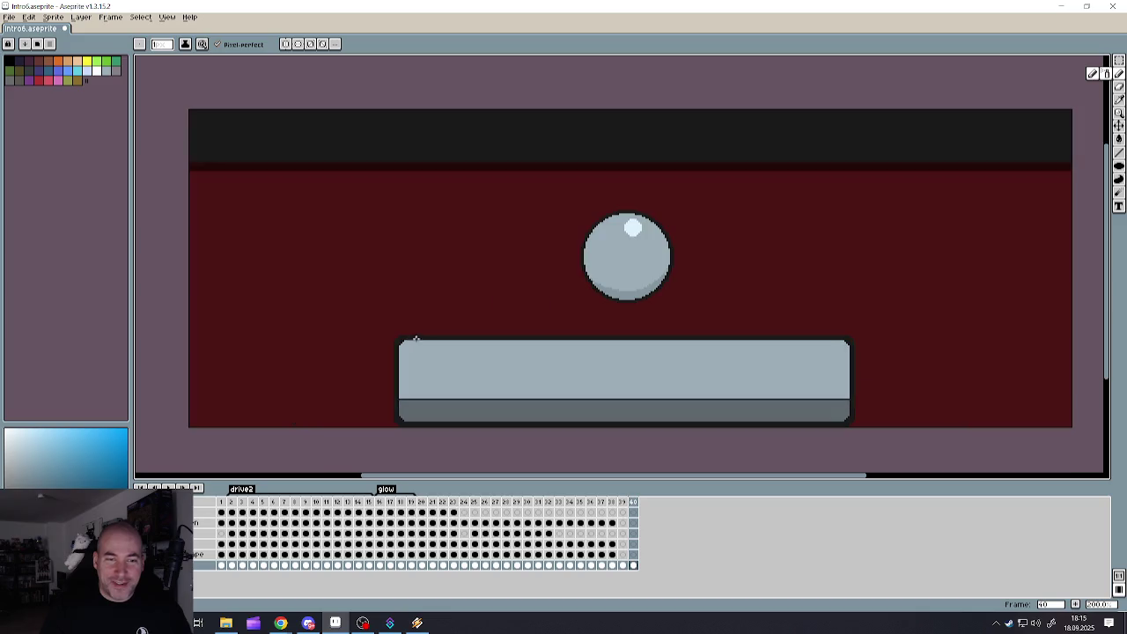
{"action": "left_click", "coordinate": [388, 276], "text": "alt"}
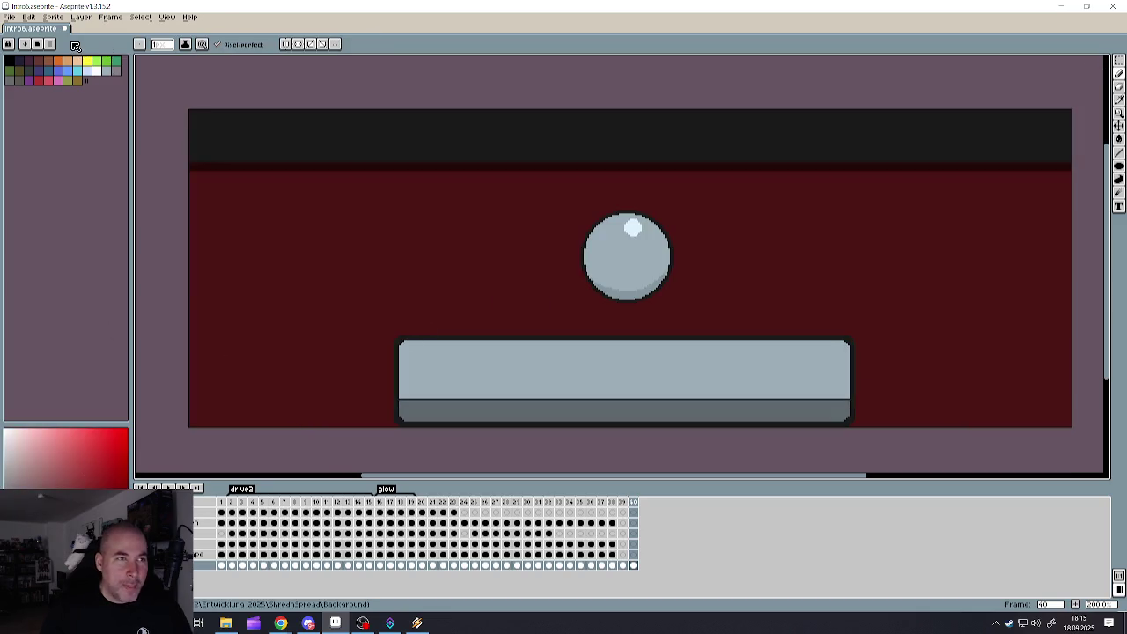
{"action": "left_click", "coordinate": [11, 19]}
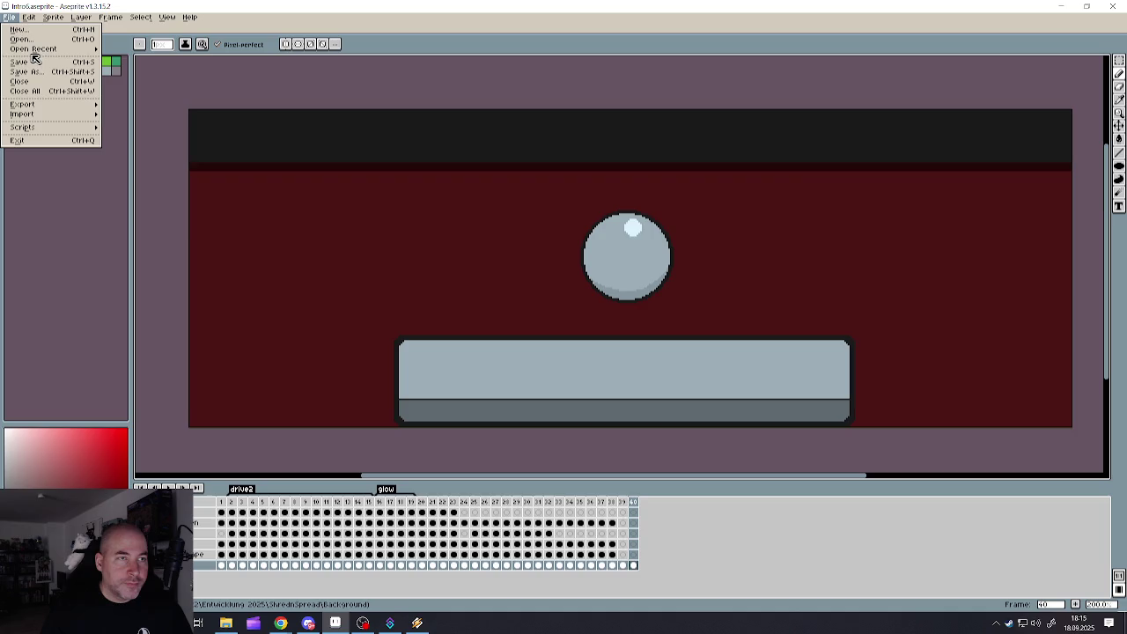
{"action": "mouse_move", "coordinate": [34, 49]}
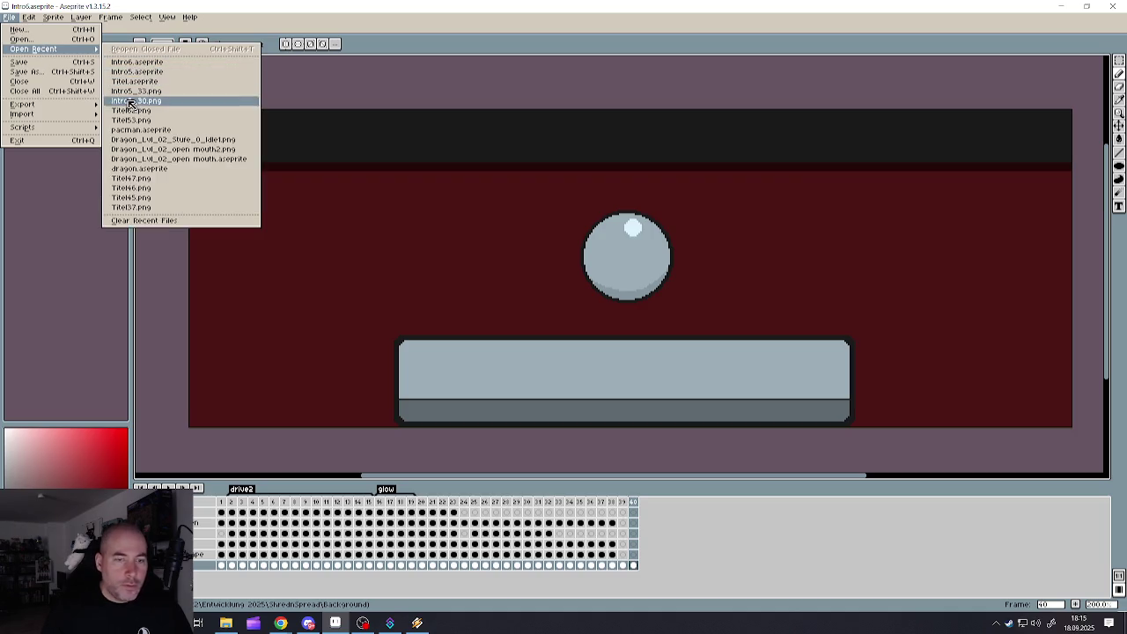
{"action": "left_click", "coordinate": [153, 405]}
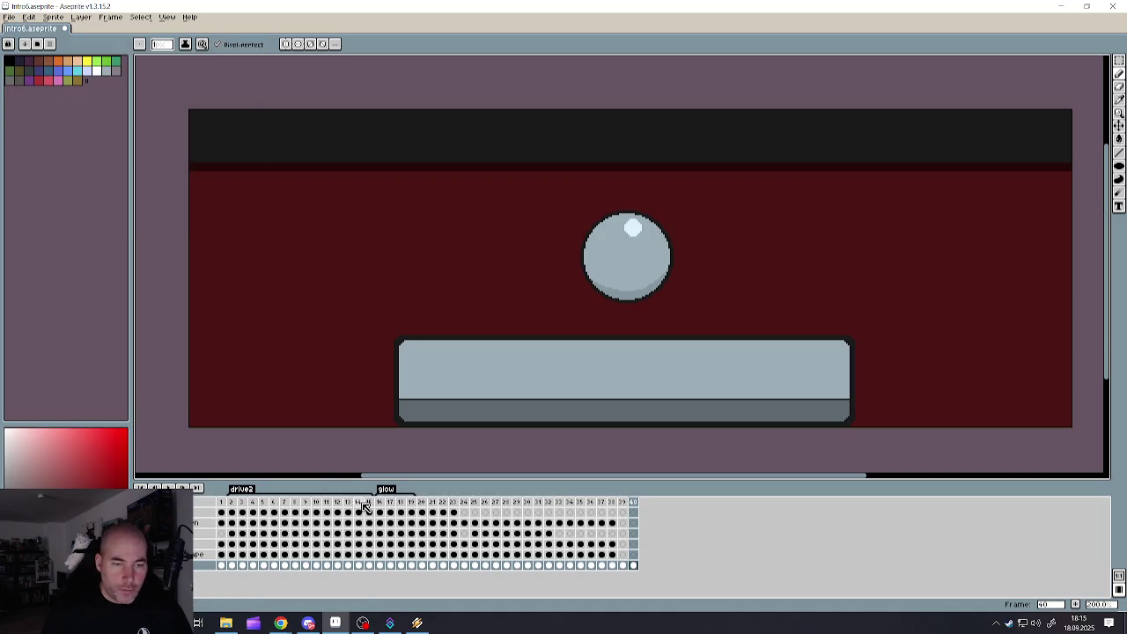
{"action": "left_click", "coordinate": [368, 503]}
{"action": "left_click", "coordinate": [400, 504]}
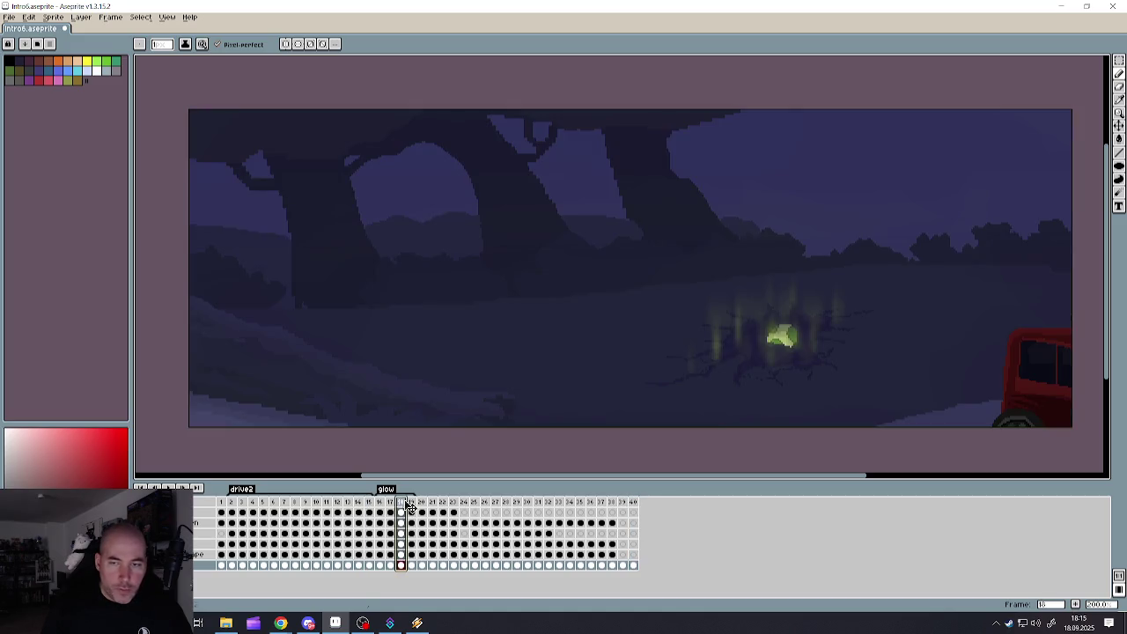
{"action": "scroll", "coordinate": [1043, 377], "scroll_direction": "up", "scroll_amount": 3}
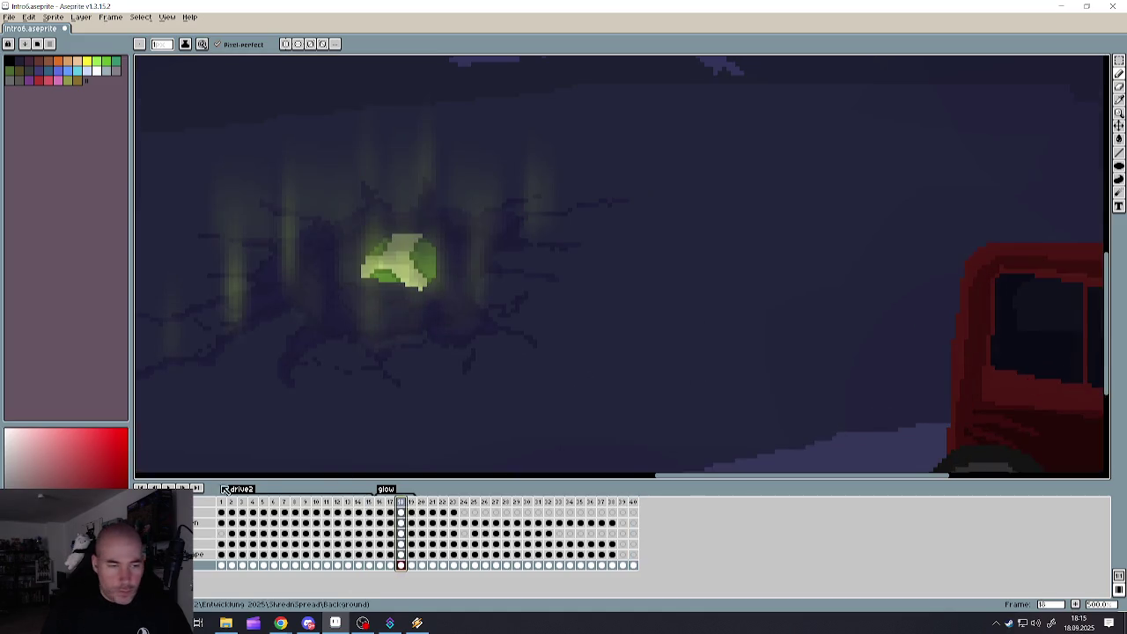
{"action": "key", "text": "Return"}
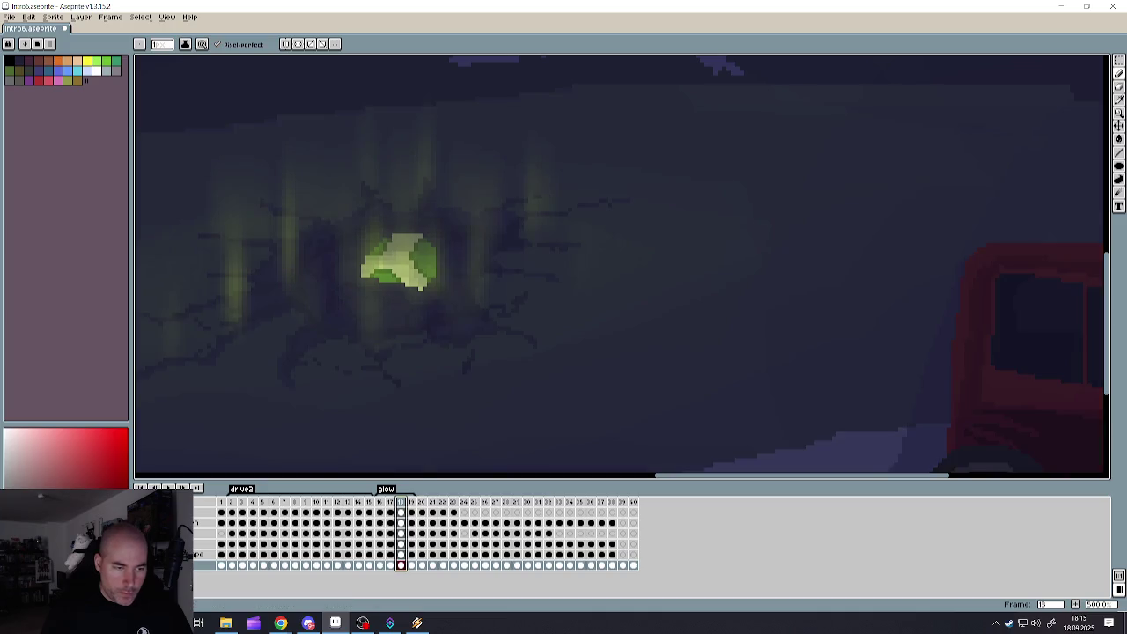
{"action": "key", "text": "Return"}
{"action": "scroll", "coordinate": [1017, 386], "scroll_direction": "up", "scroll_amount": 1}
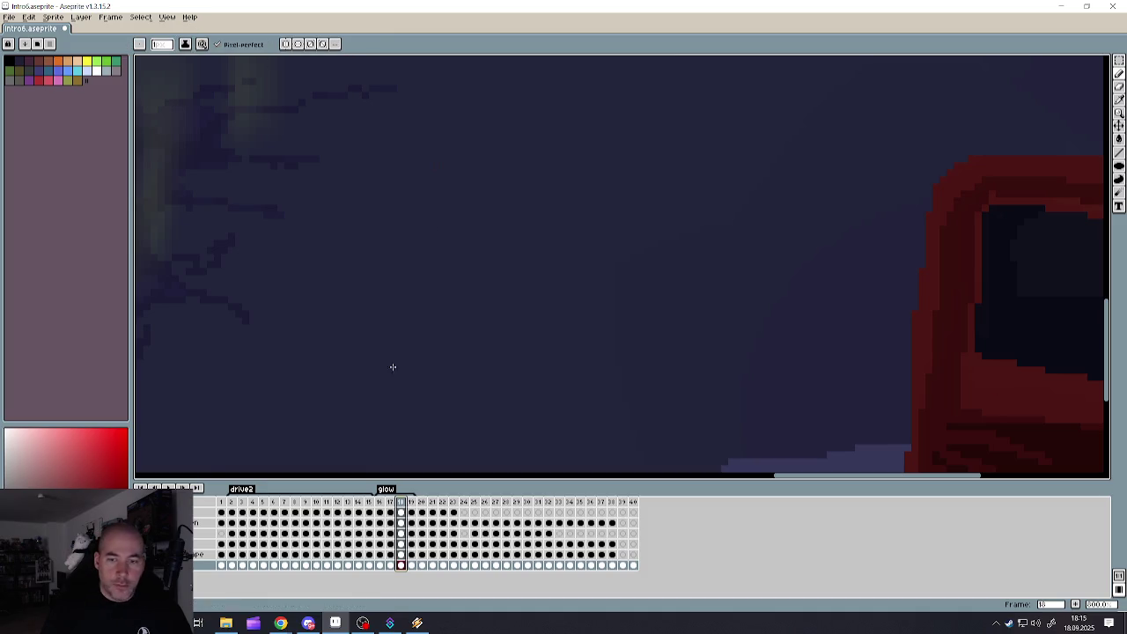
{"action": "left_click", "coordinate": [634, 502]}
{"action": "left_click", "coordinate": [623, 503]}
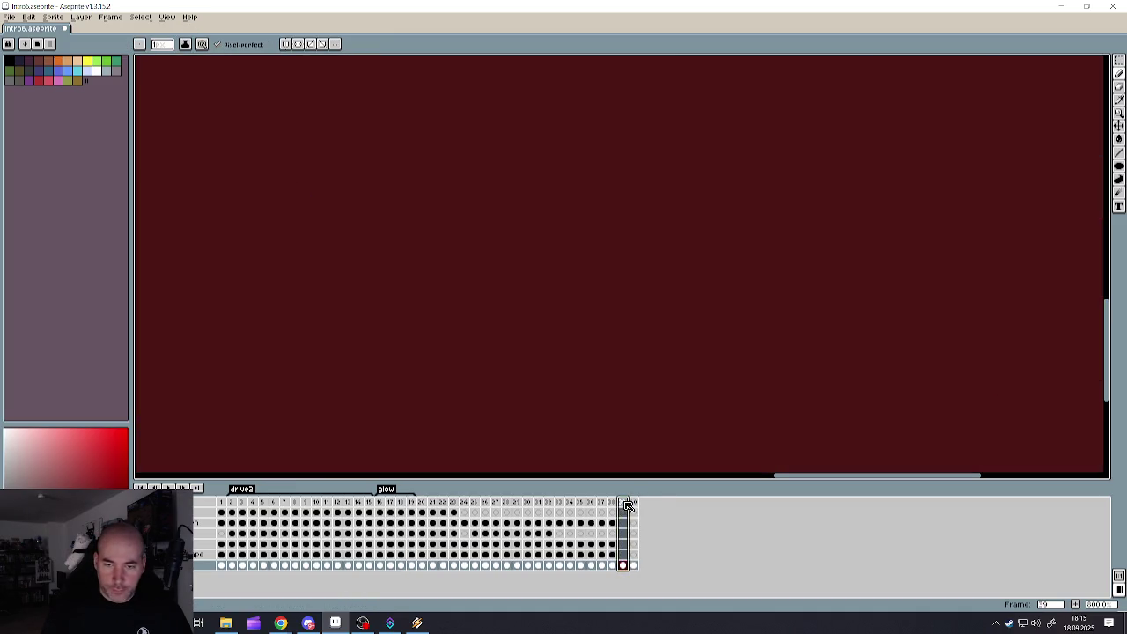
{"action": "scroll", "coordinate": [598, 390], "scroll_direction": "down", "scroll_amount": 1}
{"action": "scroll", "coordinate": [599, 390], "scroll_direction": "down", "scroll_amount": 1}
{"action": "scroll", "coordinate": [470, 395], "scroll_direction": "down", "scroll_amount": 1}
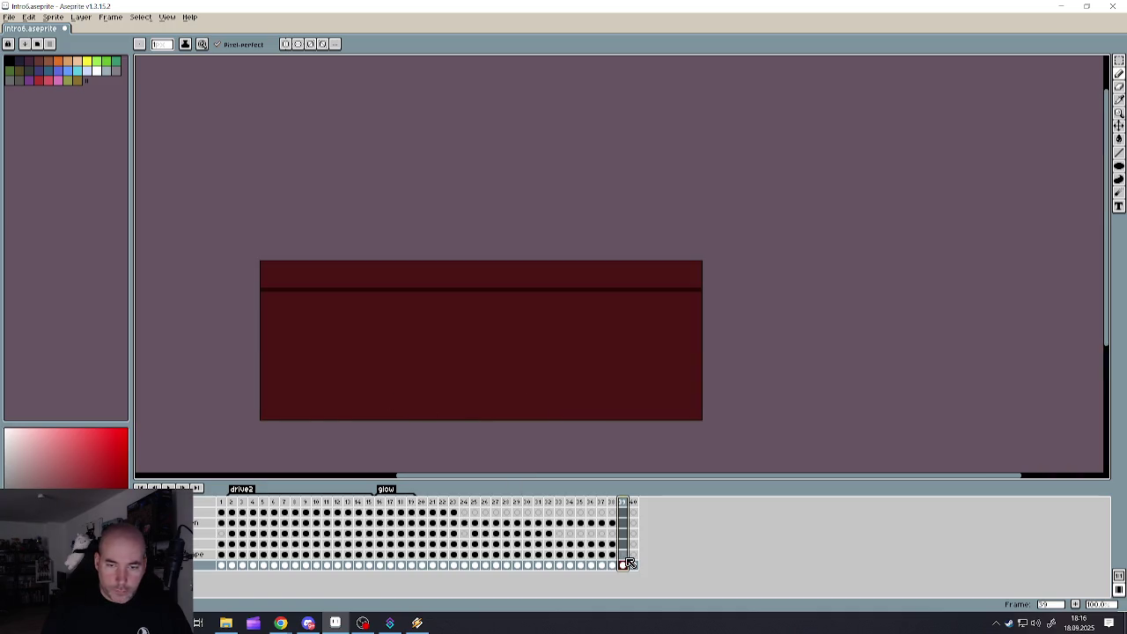
{"action": "left_click", "coordinate": [634, 502]}
{"action": "scroll", "coordinate": [448, 410], "scroll_direction": "up", "scroll_amount": 1}
{"action": "scroll", "coordinate": [397, 388], "scroll_direction": "down", "scroll_amount": 1}
{"action": "scroll", "coordinate": [318, 359], "scroll_direction": "up", "scroll_amount": 1}
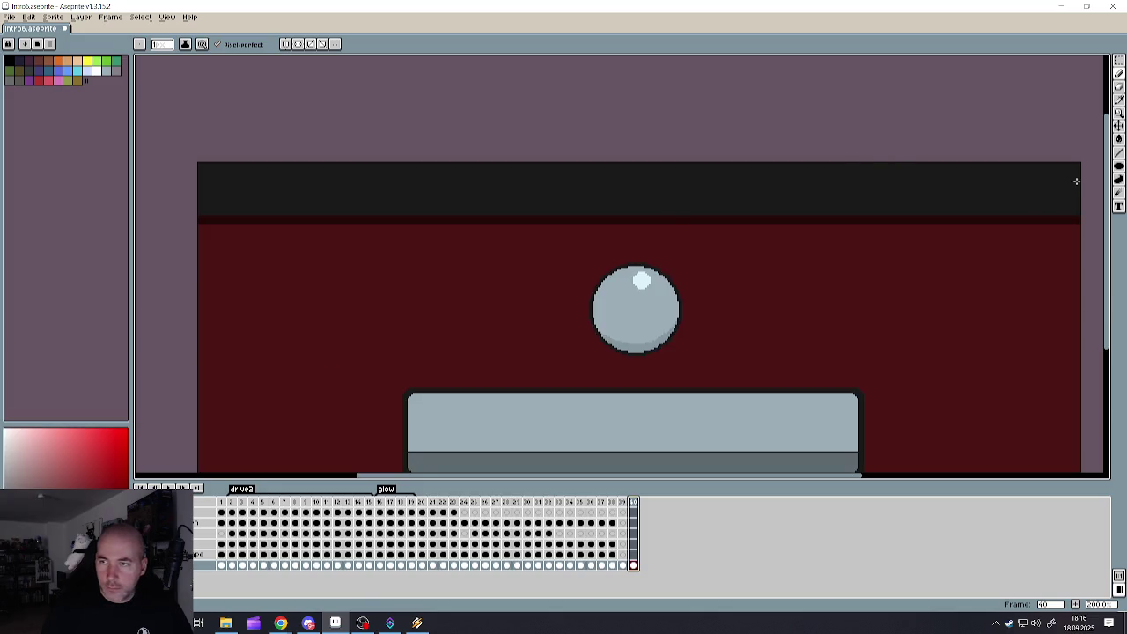
{"action": "scroll", "coordinate": [573, 291], "scroll_direction": "down", "scroll_amount": 1}
{"action": "scroll", "coordinate": [536, 308], "scroll_direction": "up", "scroll_amount": 1}
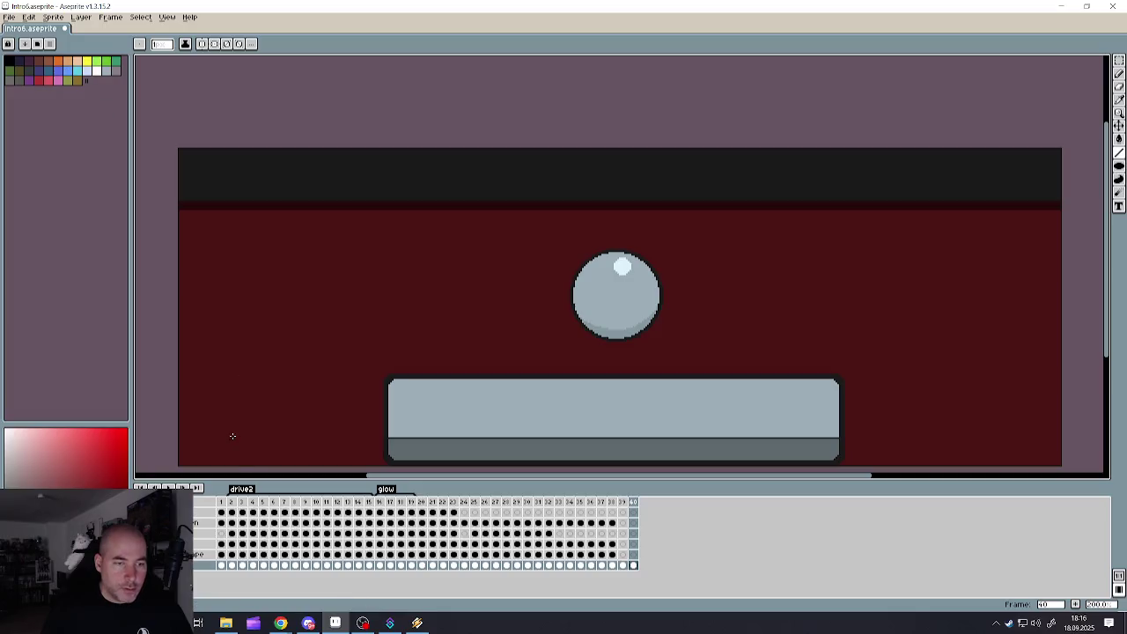
{"action": "left_click", "coordinate": [222, 503]}
- Select frame 40's bottom-layer cel and sample the red from frame 1's car
{"action": "scroll", "coordinate": [393, 300], "scroll_direction": "up", "scroll_amount": 3}
{"action": "scroll", "coordinate": [393, 301], "scroll_direction": "up", "scroll_amount": 1}
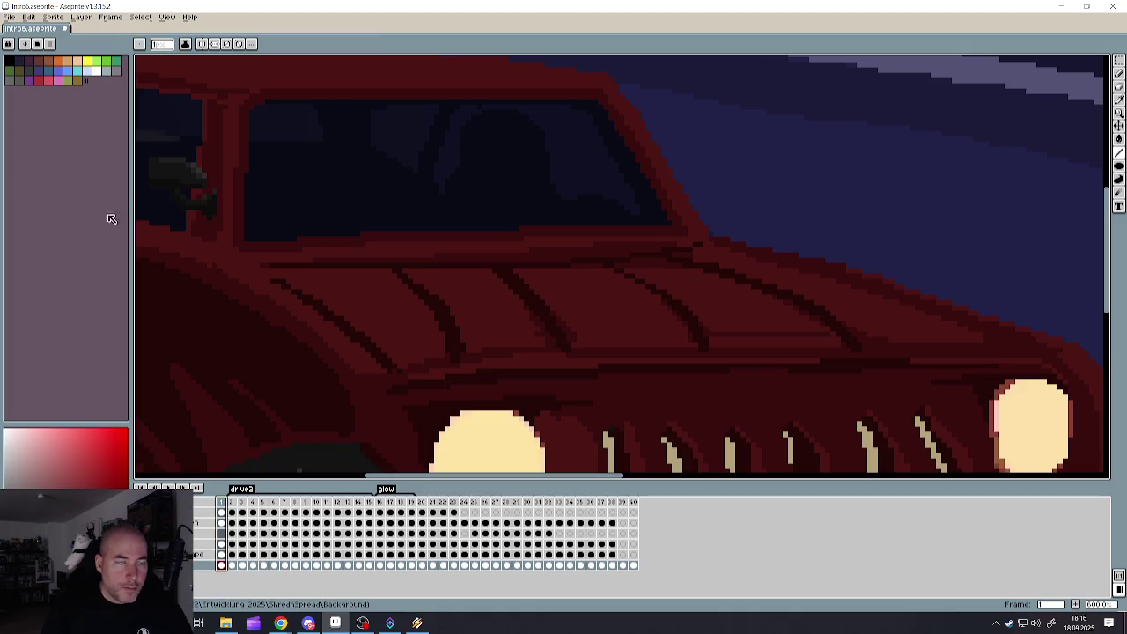
{"action": "left_click", "coordinate": [633, 502]}
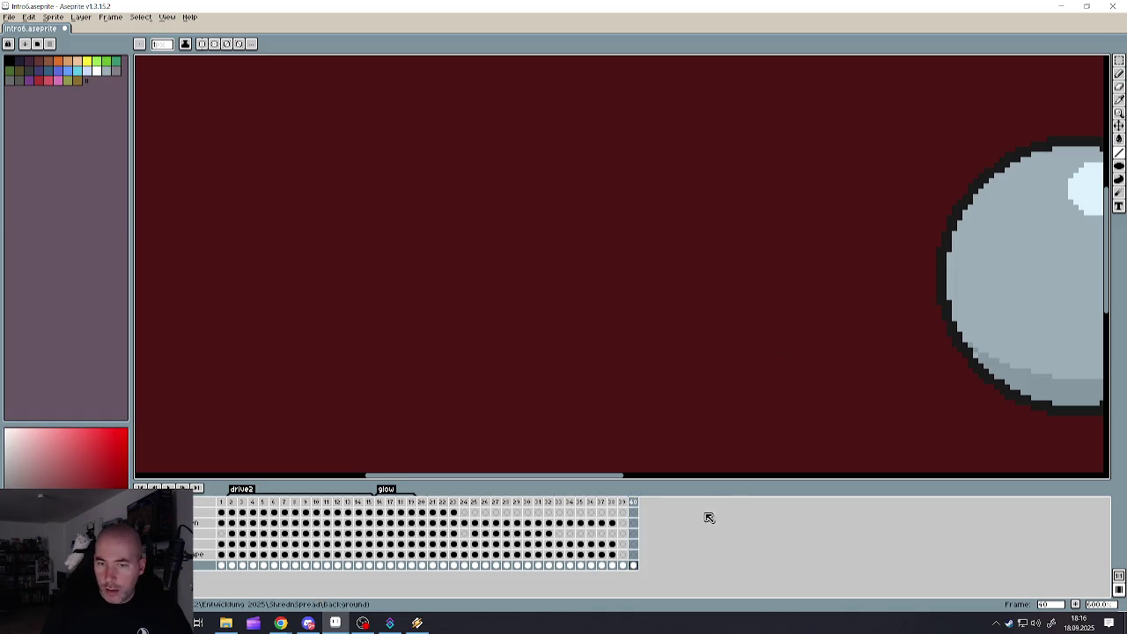
{"action": "left_click", "coordinate": [634, 564]}
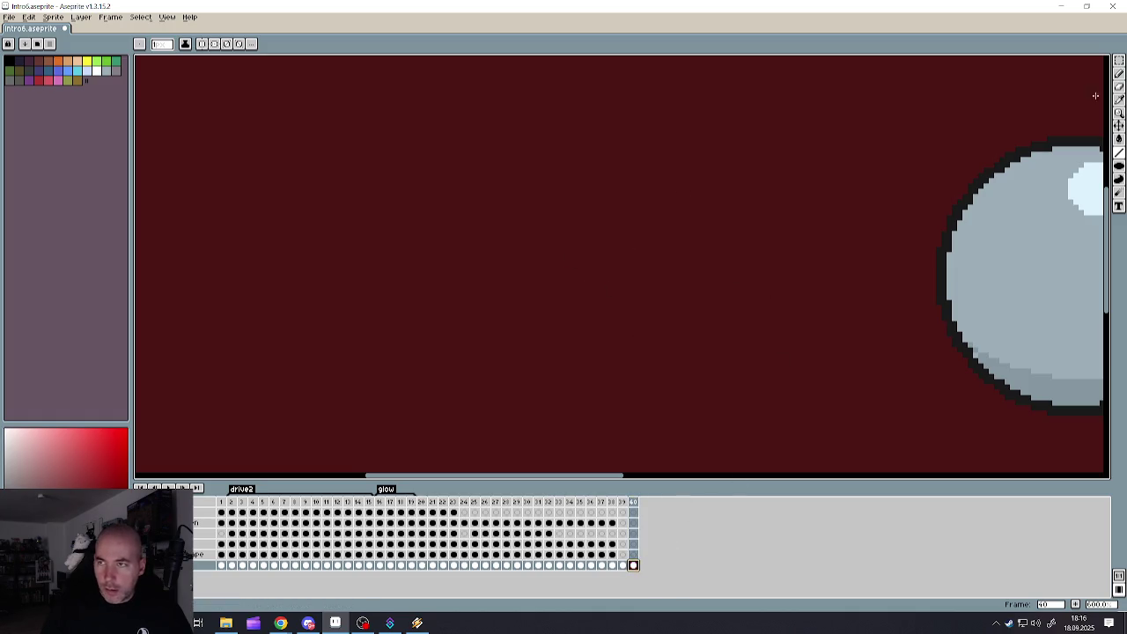
{"action": "left_click", "coordinate": [1120, 73]}
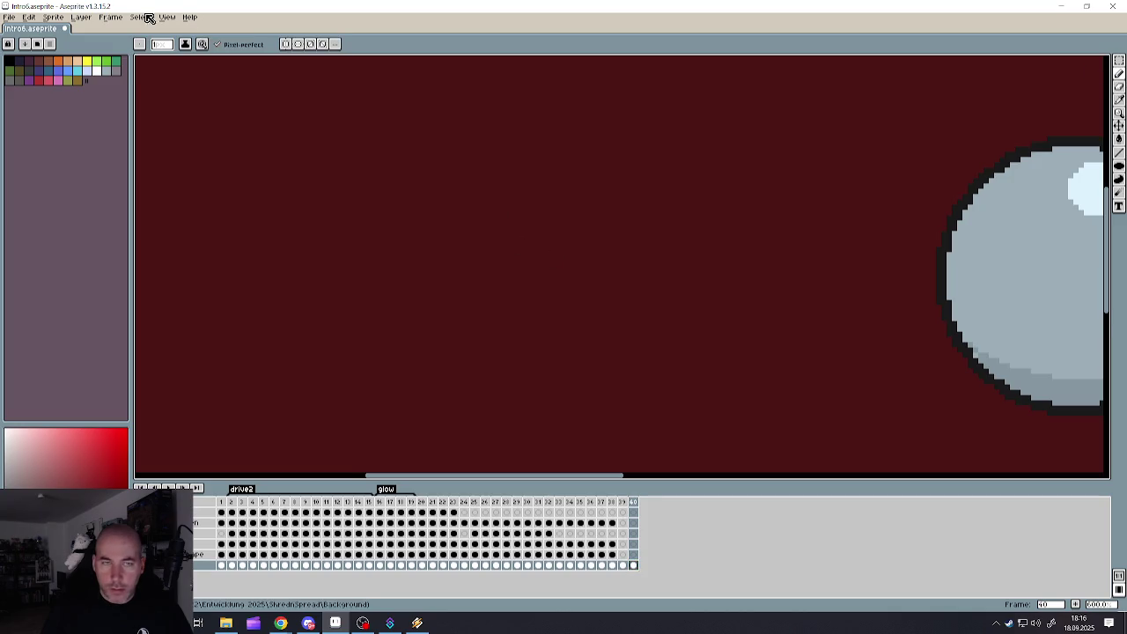
{"action": "left_click", "coordinate": [221, 506]}
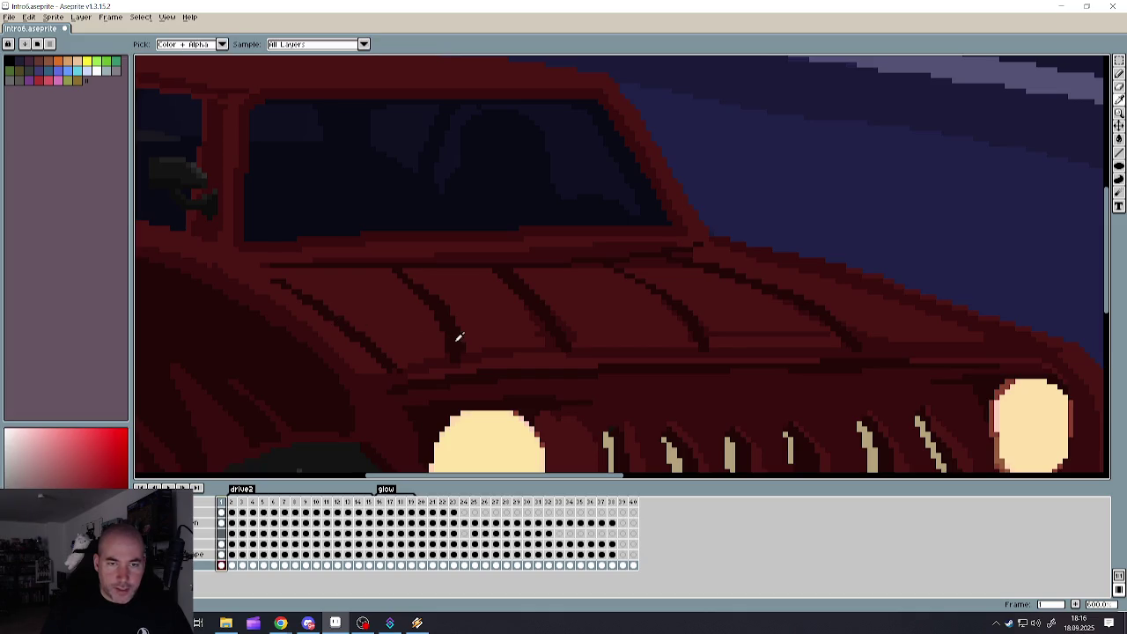
{"action": "key", "text": "alt"}
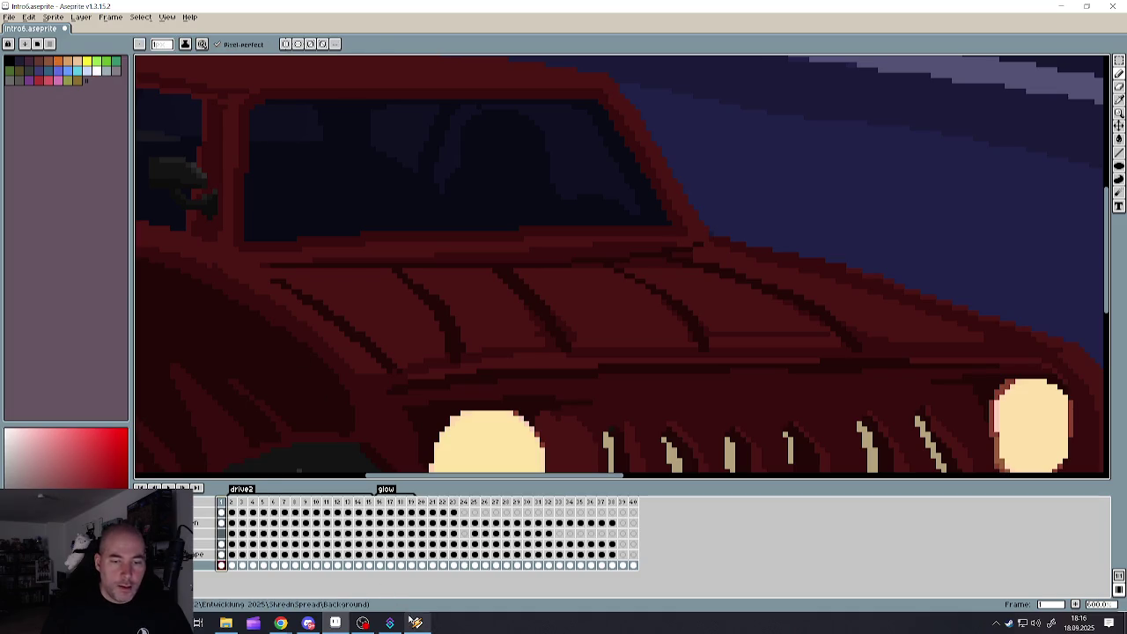
{"action": "left_click", "coordinate": [633, 565]}
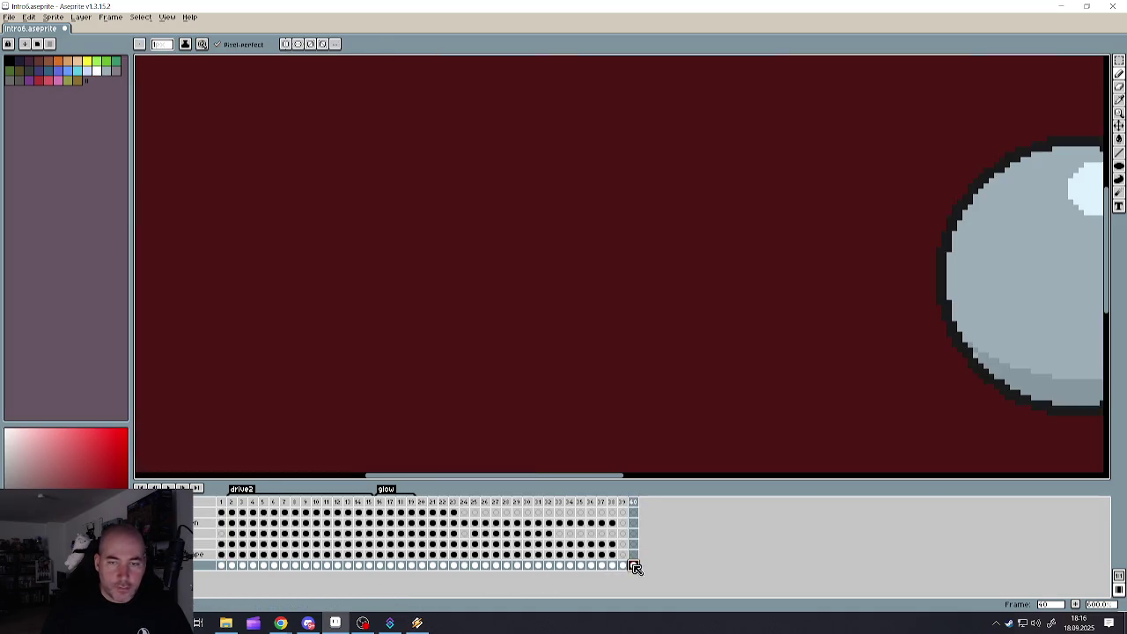
{"action": "scroll", "coordinate": [488, 273], "scroll_direction": "down", "scroll_amount": 3}
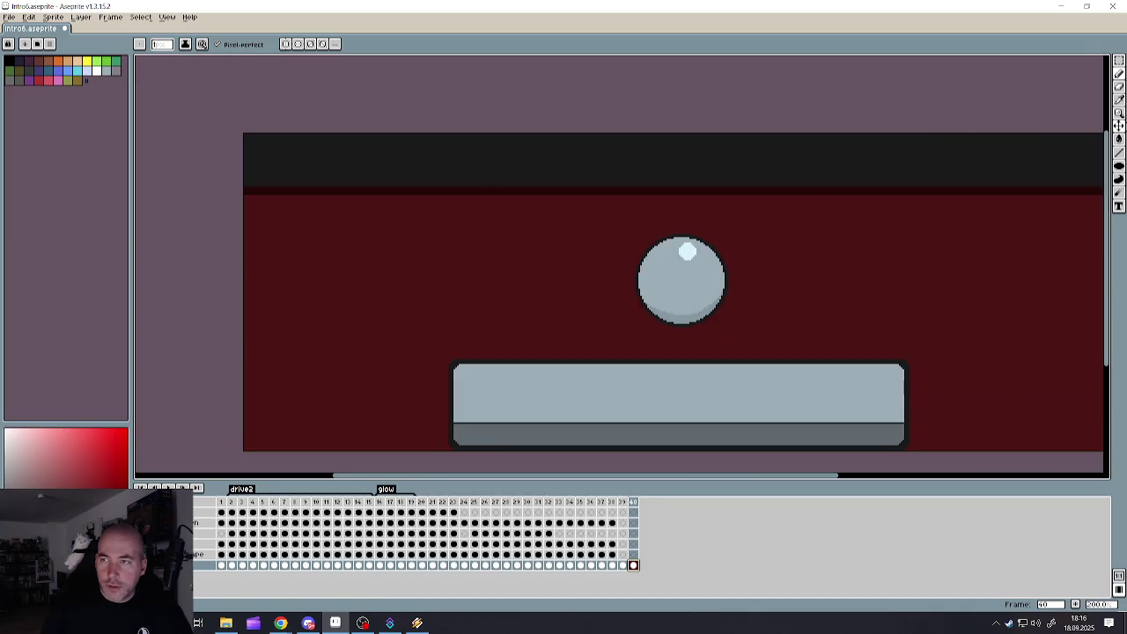
- Bucket-fill frame 40's red background with the darker red, checking against frame 1
{"action": "left_click", "coordinate": [1120, 139]}
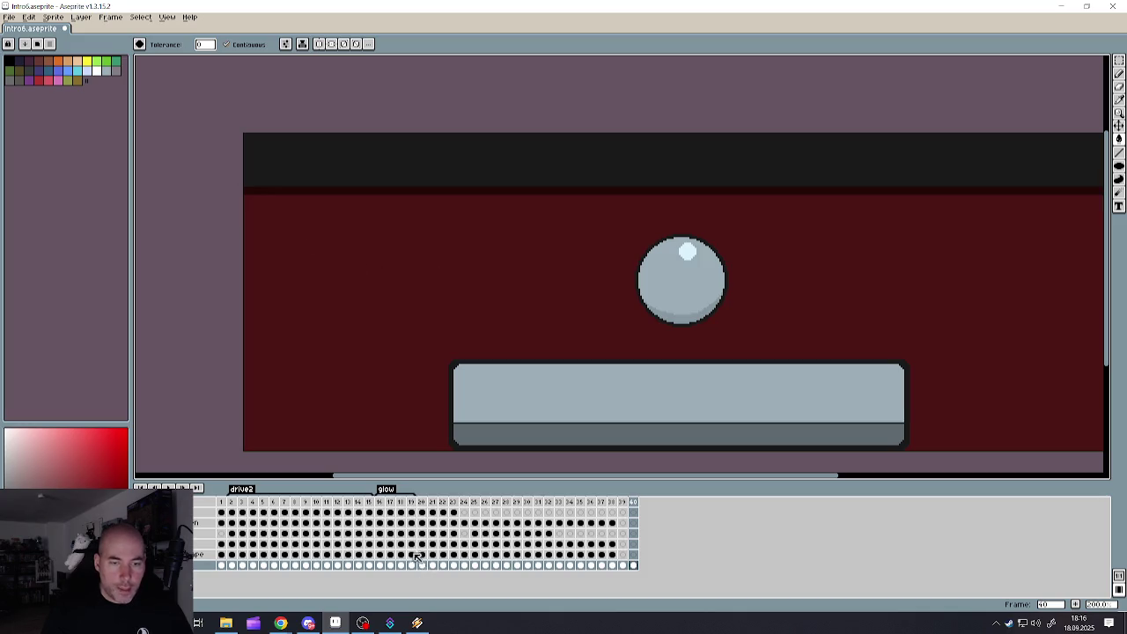
{"action": "left_click", "coordinate": [222, 565]}
{"action": "scroll", "coordinate": [433, 339], "scroll_direction": "up", "scroll_amount": 1}
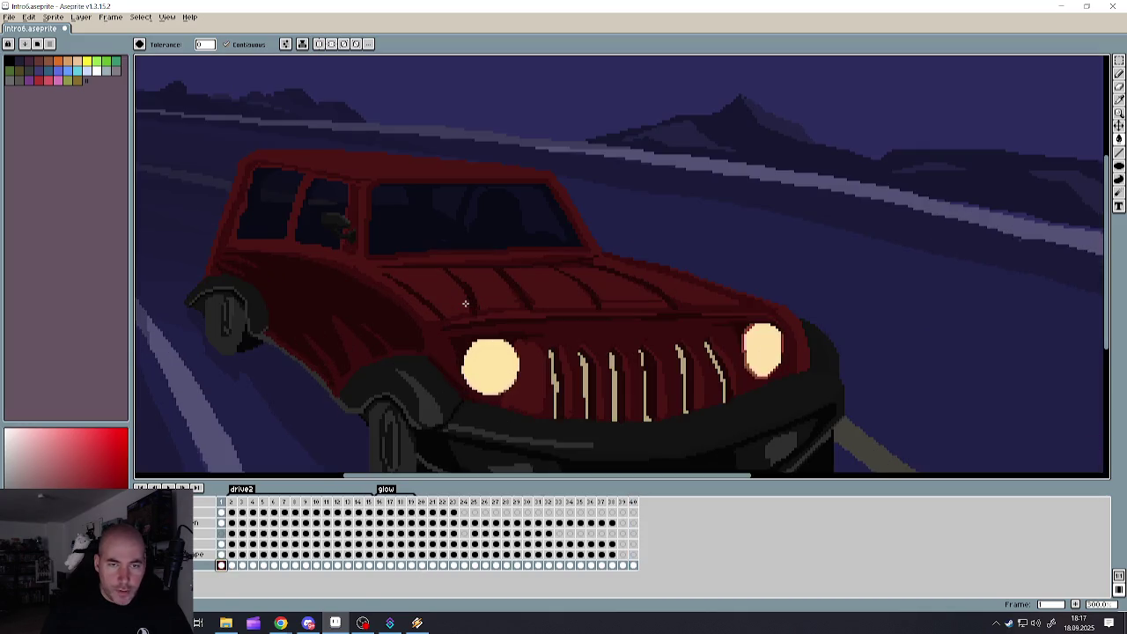
{"action": "scroll", "coordinate": [433, 339], "scroll_direction": "up", "scroll_amount": 1}
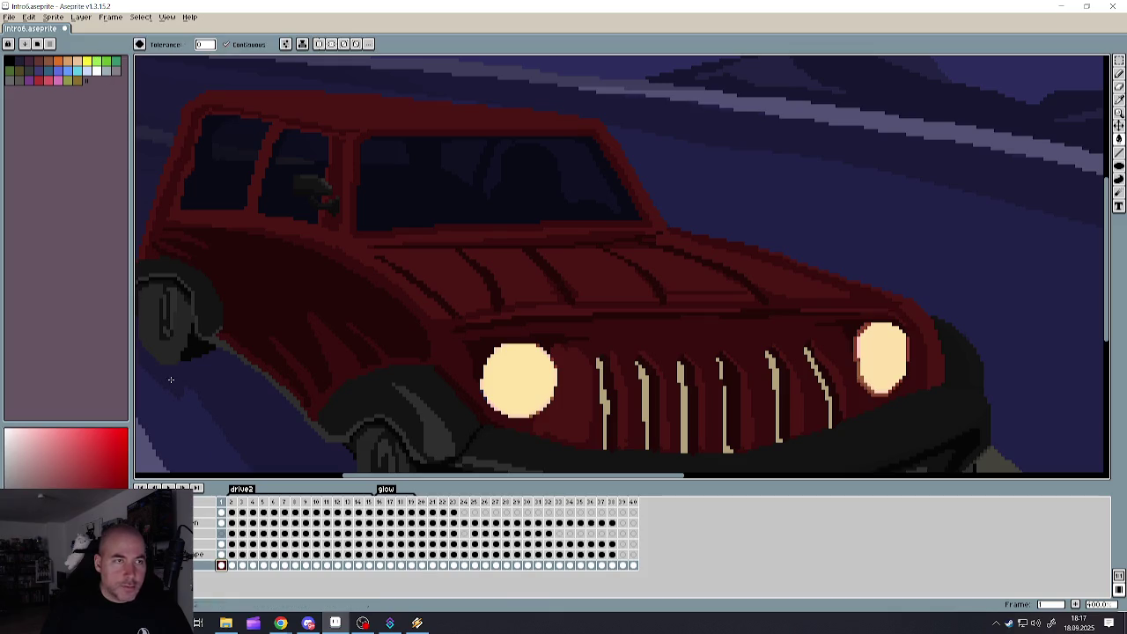
{"action": "left_click", "coordinate": [633, 566]}
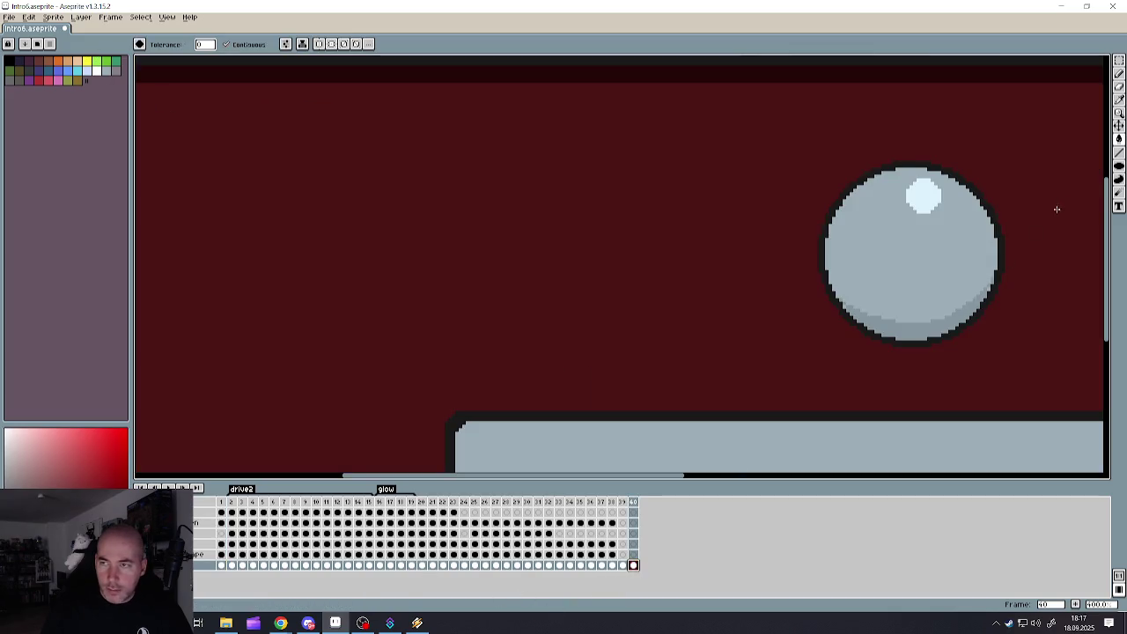
{"action": "left_click", "coordinate": [625, 245]}
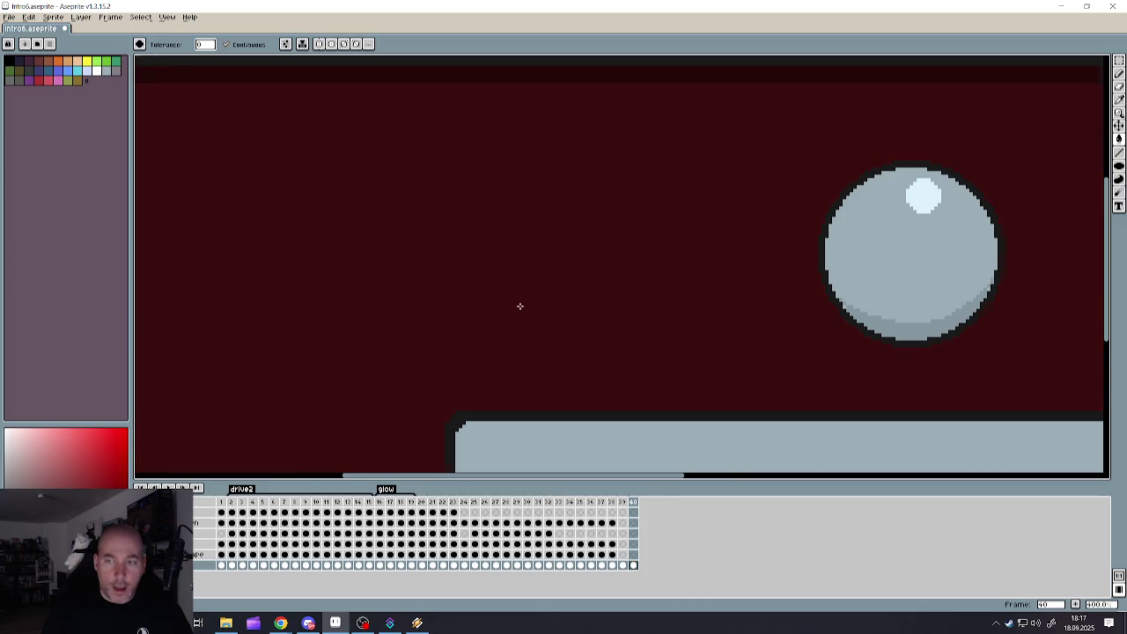
{"action": "scroll", "coordinate": [528, 308], "scroll_direction": "down", "scroll_amount": 2}
{"action": "scroll", "coordinate": [551, 313], "scroll_direction": "up", "scroll_amount": 1}
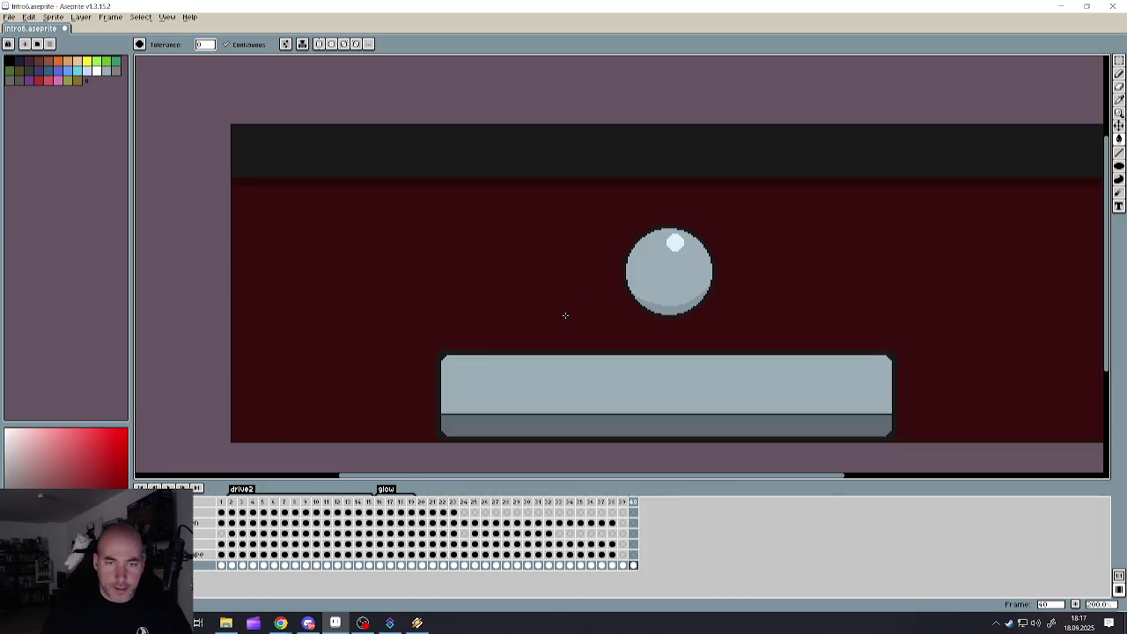
- Compare frame 1's car scene with frame 40 again, sampling a colour from the car
{"action": "left_click", "coordinate": [1120, 73]}
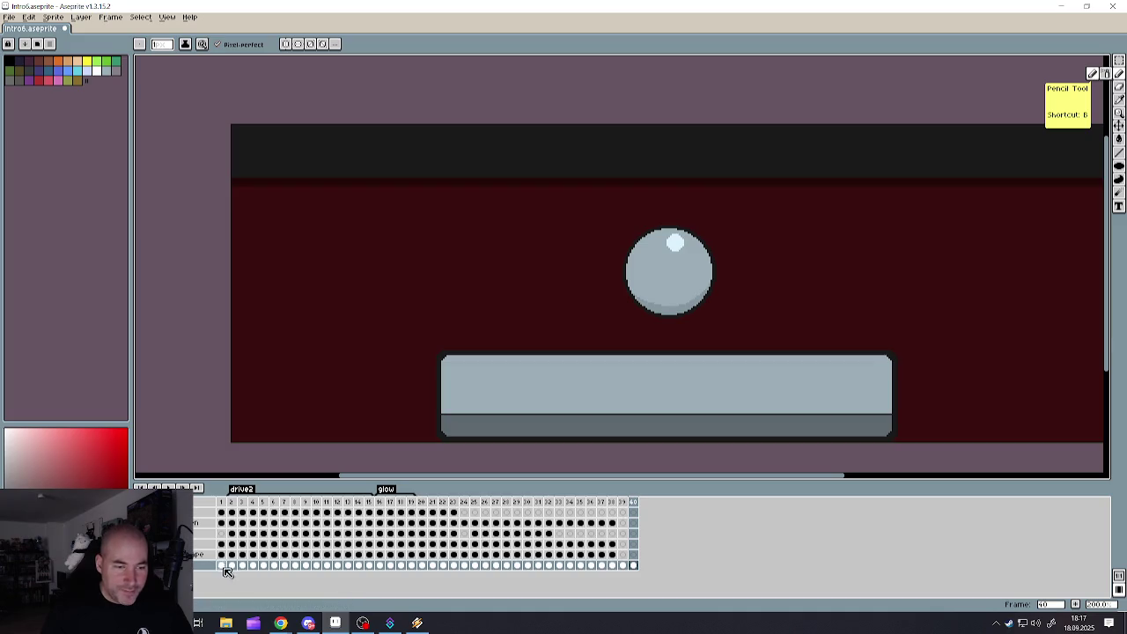
{"action": "left_click", "coordinate": [221, 565]}
{"action": "scroll", "coordinate": [424, 283], "scroll_direction": "up", "scroll_amount": 1}
{"action": "key", "text": "i"}
{"action": "scroll", "coordinate": [432, 310], "scroll_direction": "down", "scroll_amount": 1}
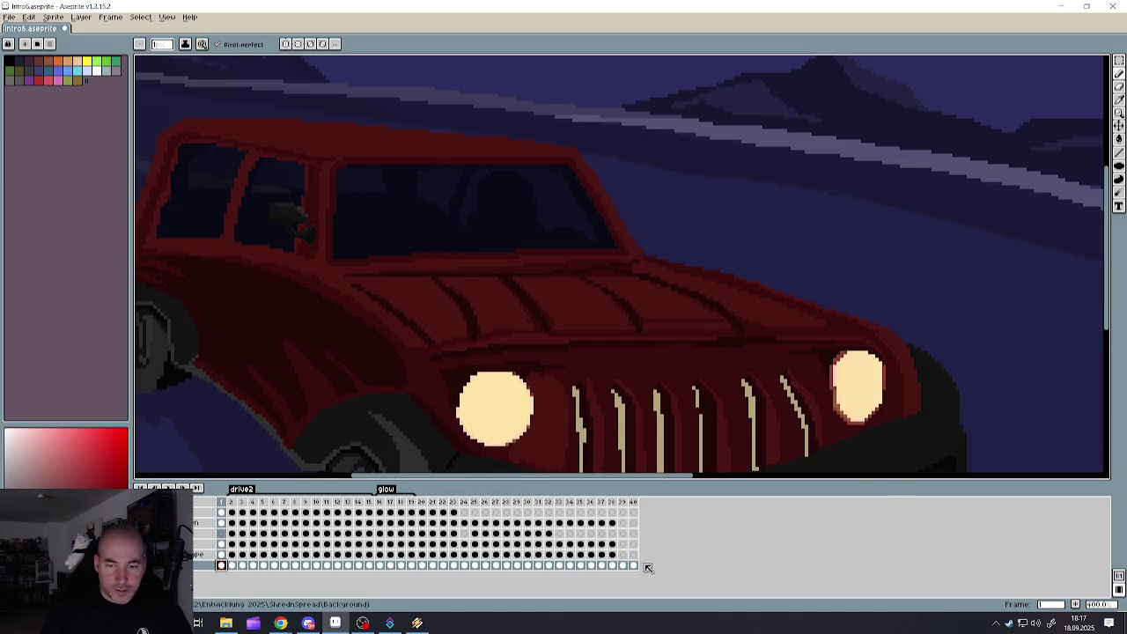
{"action": "left_click", "coordinate": [633, 565]}
{"action": "scroll", "coordinate": [562, 285], "scroll_direction": "down", "scroll_amount": 2}
{"action": "scroll", "coordinate": [566, 283], "scroll_direction": "up", "scroll_amount": 2}
{"action": "scroll", "coordinate": [566, 284], "scroll_direction": "down", "scroll_amount": 1}
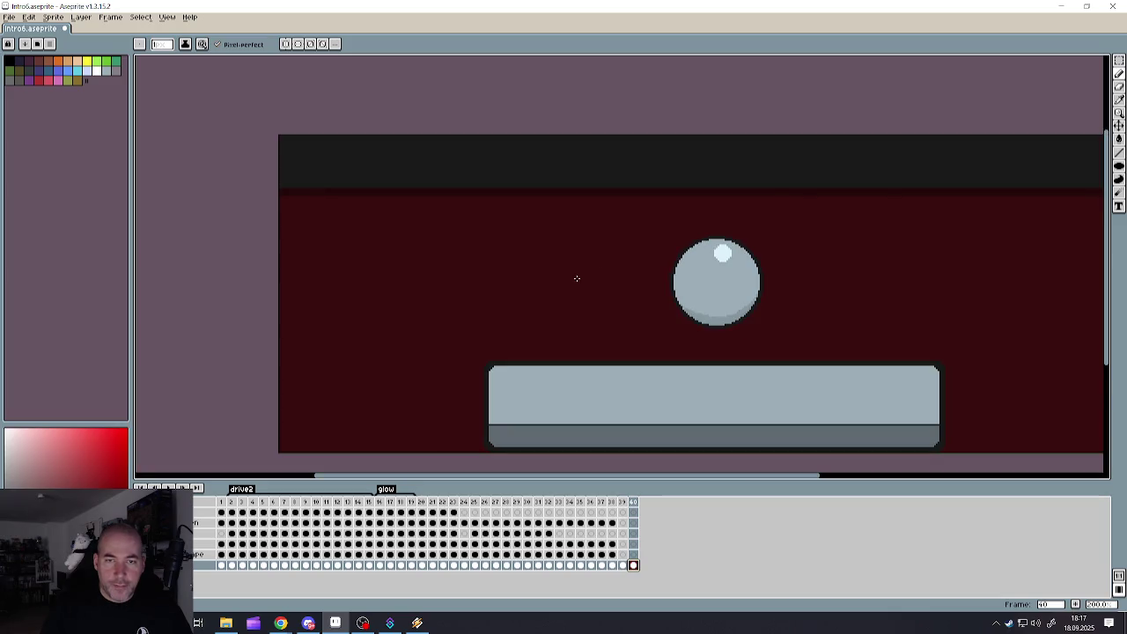
{"action": "left_click", "coordinate": [1119, 152]}
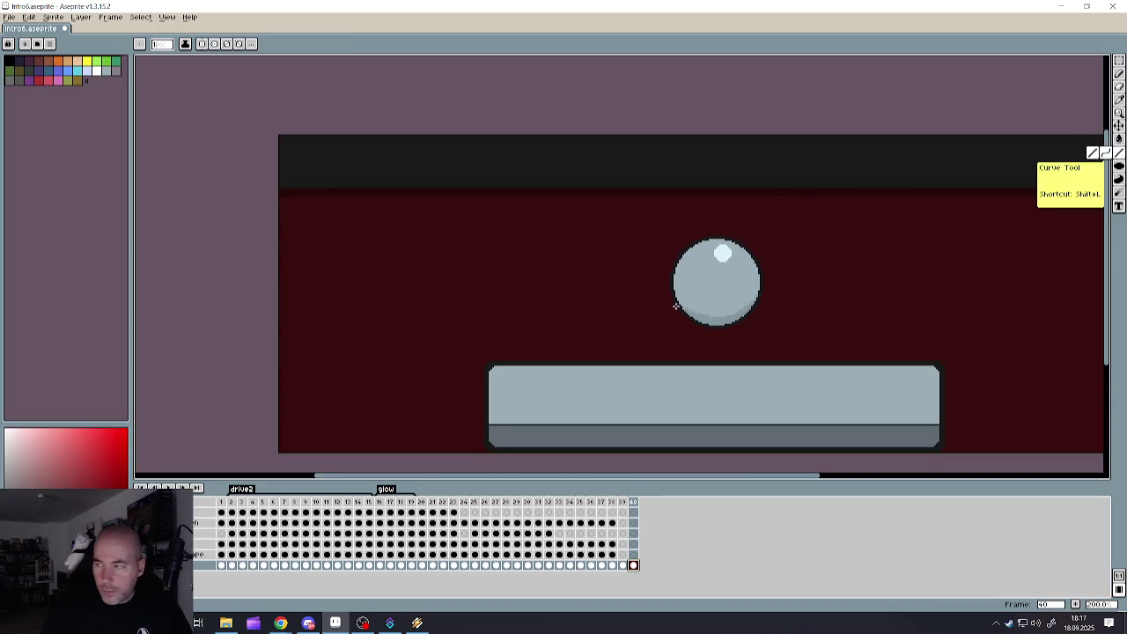
- Draw a faint thin line trailing left from the ball
{"action": "left_click_drag", "start_coordinate": [665, 300], "coordinate": [306, 214]}
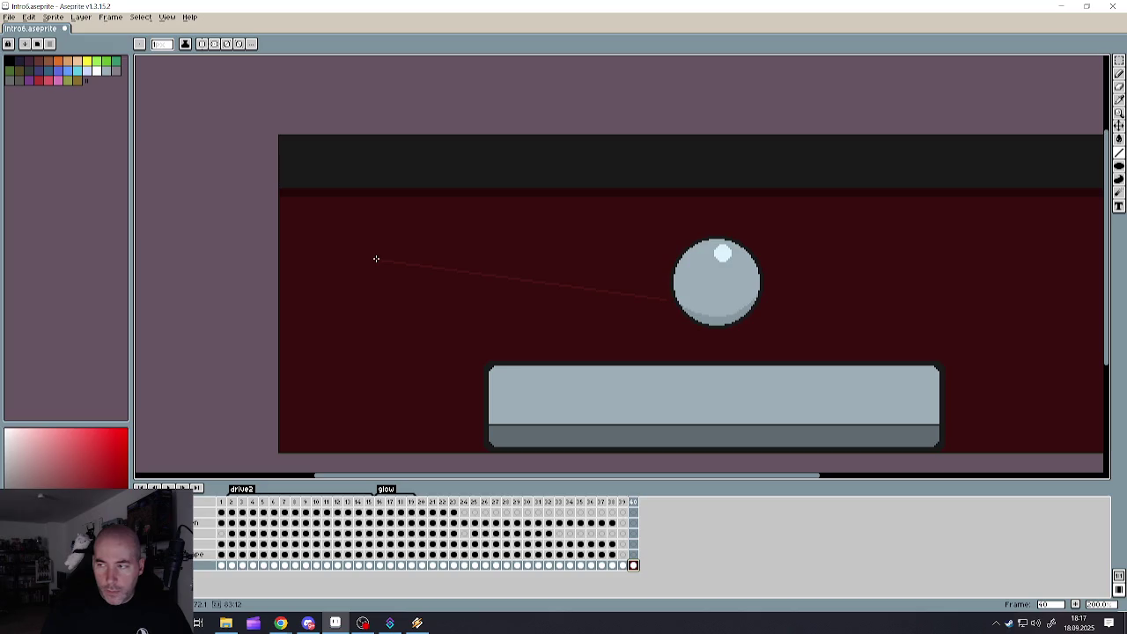
{"action": "left_click_drag", "start_coordinate": [334, 266], "coordinate": [332, 264]}
{"action": "scroll", "coordinate": [432, 320], "scroll_direction": "down", "scroll_amount": 2}
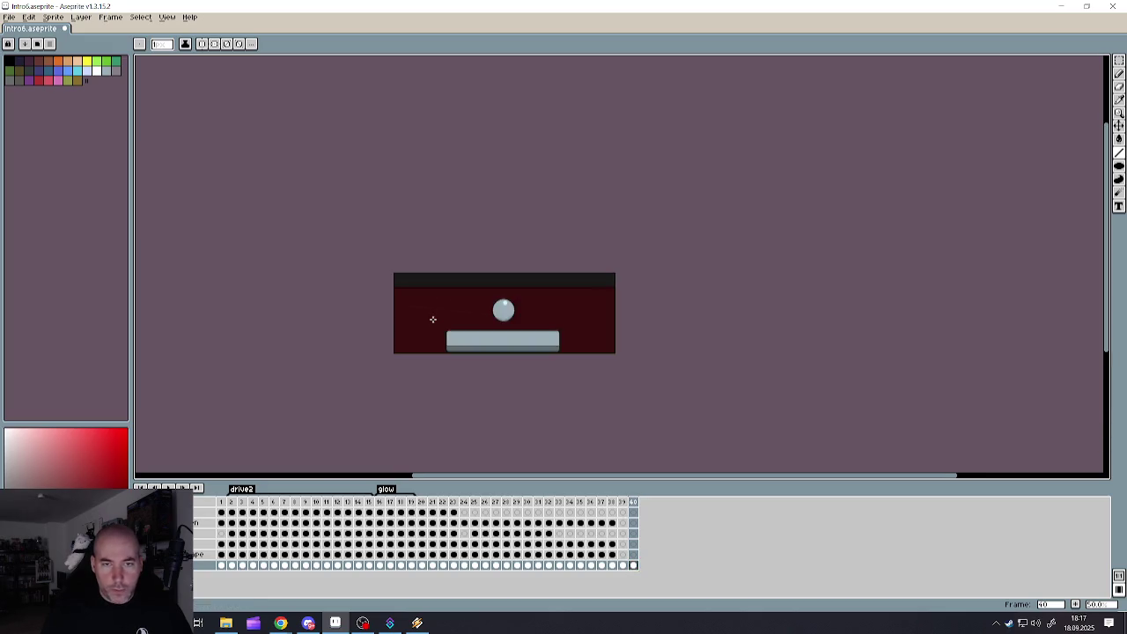
{"action": "scroll", "coordinate": [520, 324], "scroll_direction": "up", "scroll_amount": 2}
{"action": "scroll", "coordinate": [407, 323], "scroll_direction": "down", "scroll_amount": 1}
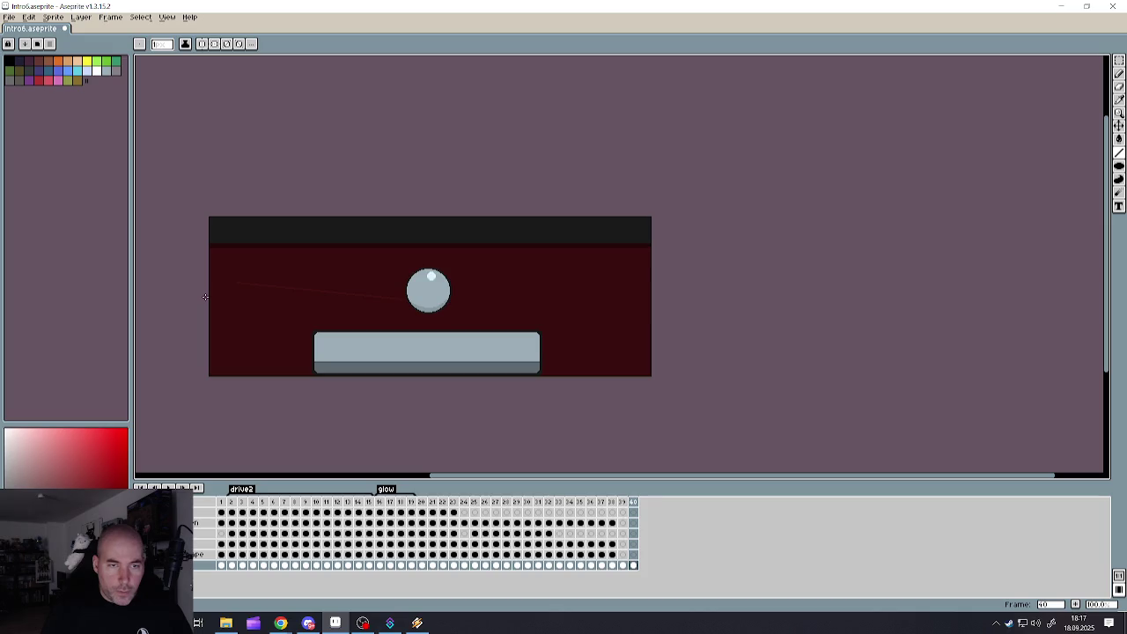
{"action": "scroll", "coordinate": [202, 308], "scroll_direction": "up", "scroll_amount": 1}
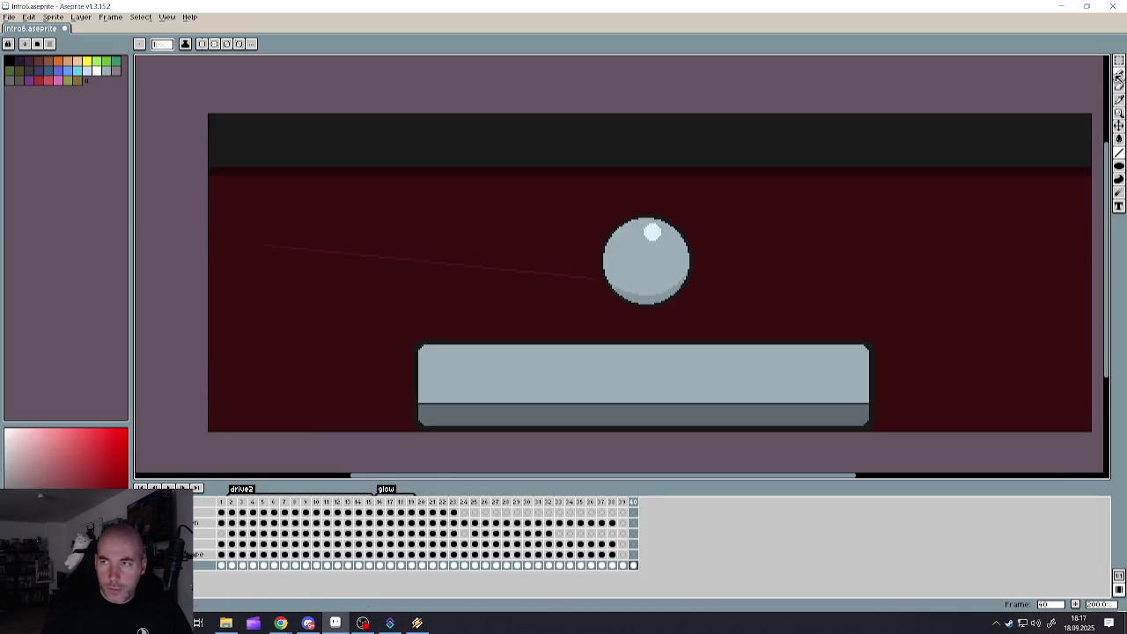
- Flip a copy of the line horizontally and place it to the right of the ball
{"action": "left_click", "coordinate": [1118, 59]}
{"action": "left_click_drag", "start_coordinate": [232, 217], "coordinate": [601, 310]}
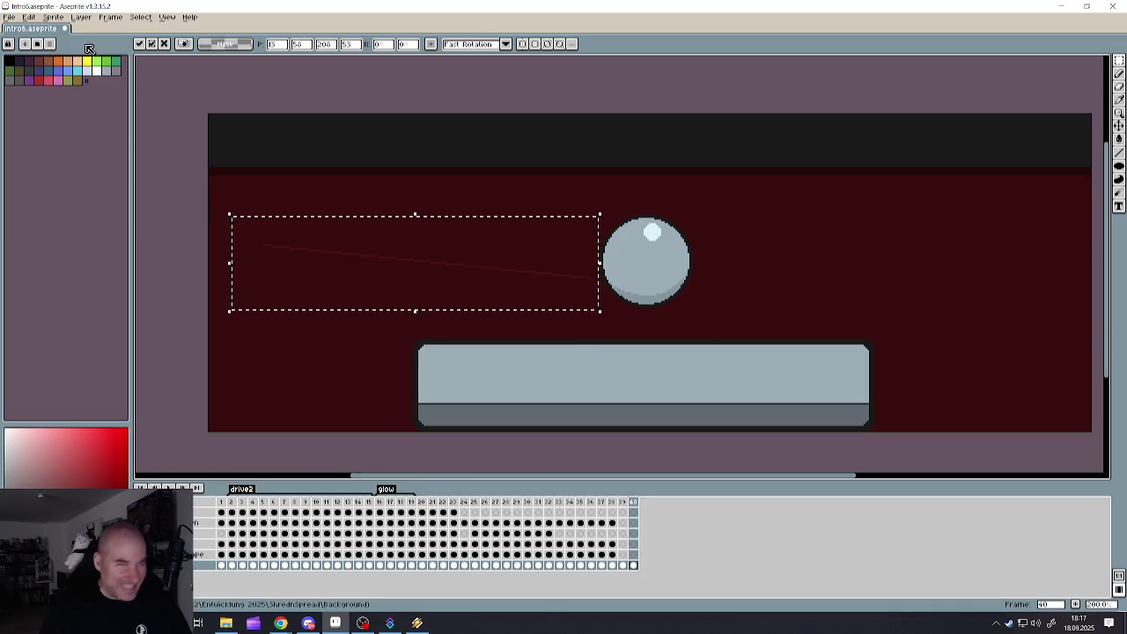
{"action": "left_click", "coordinate": [29, 17]}
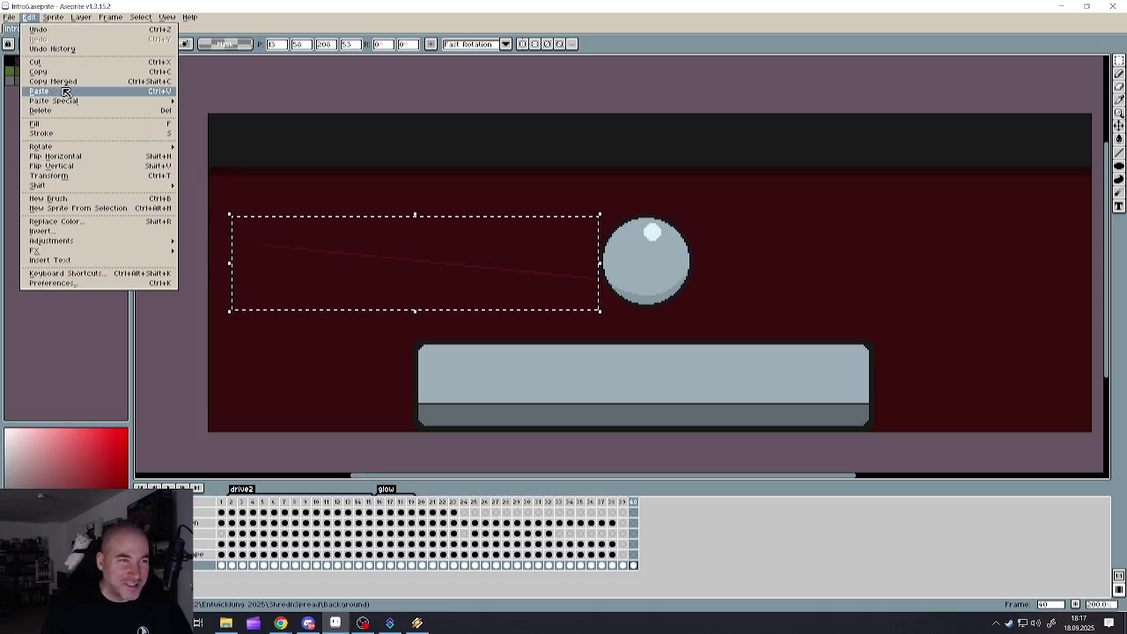
{"action": "mouse_move", "coordinate": [39, 185]}
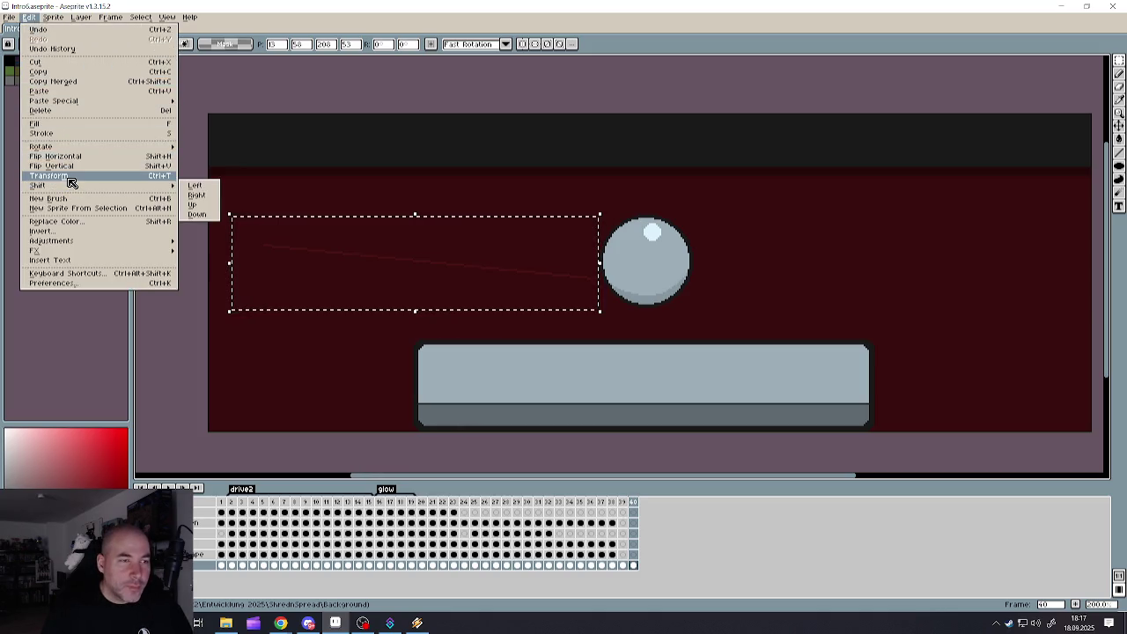
{"action": "left_click", "coordinate": [72, 156]}
{"action": "left_click_drag", "start_coordinate": [320, 263], "coordinate": [764, 265]}
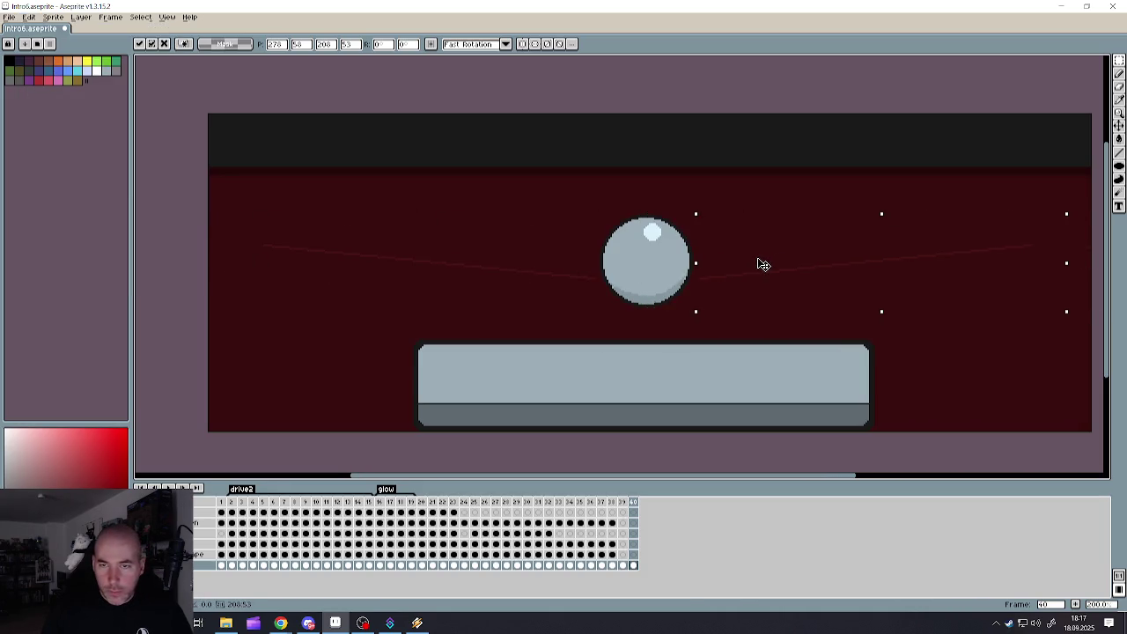
{"action": "left_click_drag", "start_coordinate": [763, 265], "coordinate": [760, 265]}
{"action": "left_click", "coordinate": [508, 320]}
{"action": "left_click", "coordinate": [498, 315]}
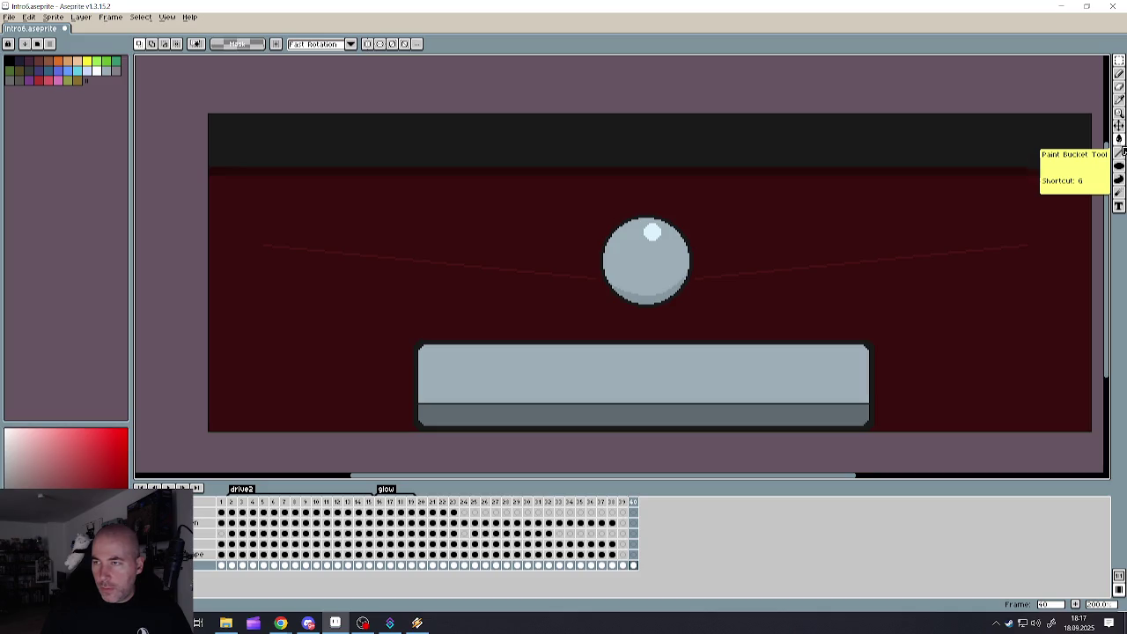
- Paint a translucent dark-red trail left of the ball with a smaller pencil brush
{"action": "left_click", "coordinate": [1120, 74]}
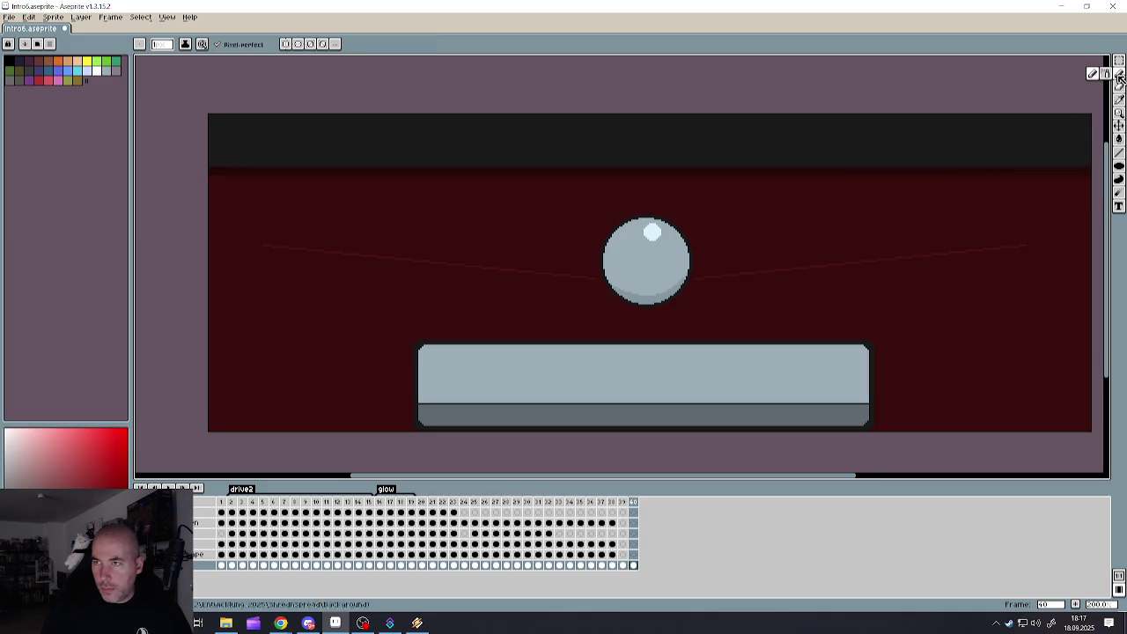
{"action": "key", "text": "plus"}
{"action": "key", "text": "plus"}
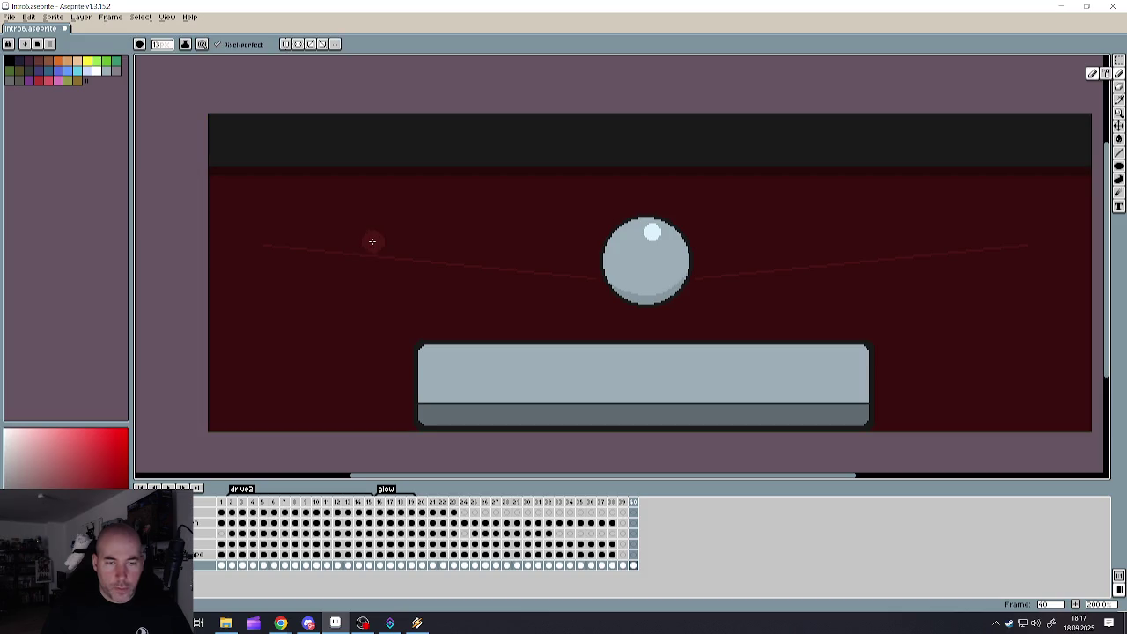
{"action": "left_click", "coordinate": [1121, 154]}
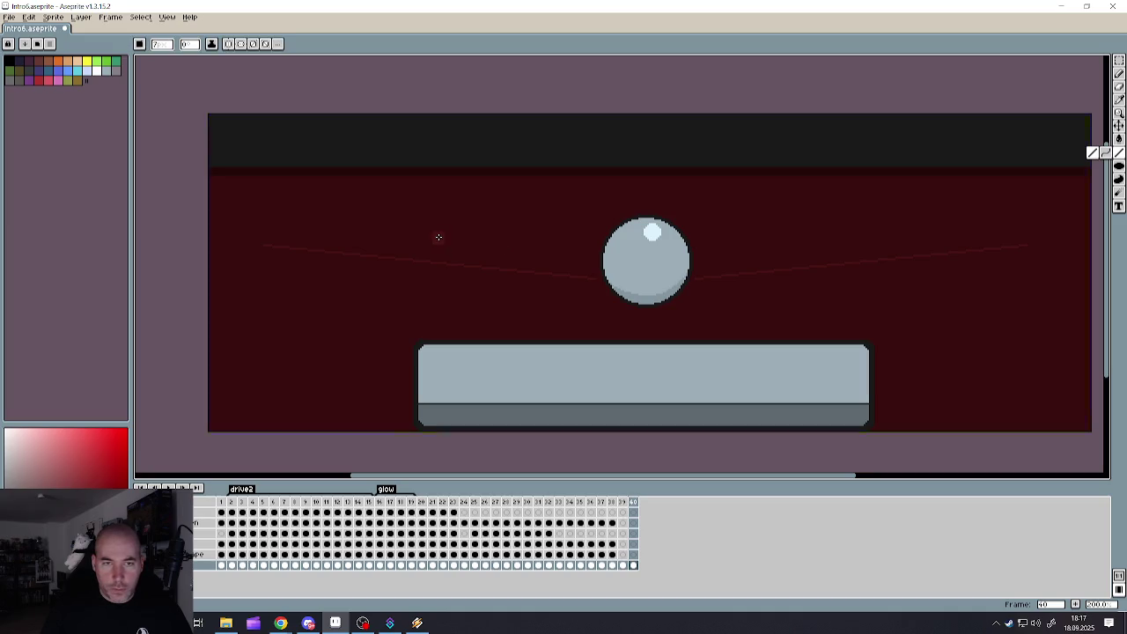
{"action": "left_click", "coordinate": [1121, 75]}
{"action": "key", "text": "minus"}
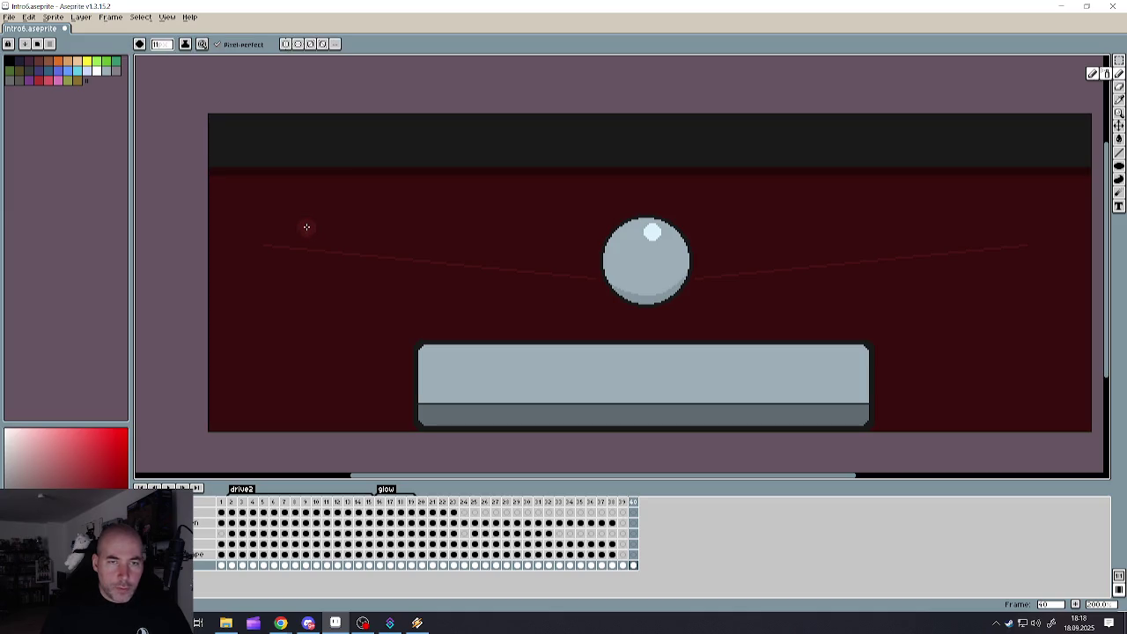
{"action": "mouse_move", "coordinate": [587, 229]}
{"action": "left_mouse_down"}
{"action": "mouse_move", "coordinate": [557, 245]}
{"action": "mouse_move", "coordinate": [553, 227]}
{"action": "mouse_move", "coordinate": [532, 244]}
{"action": "mouse_move", "coordinate": [553, 214]}
{"action": "mouse_move", "coordinate": [249, 227]}
{"action": "mouse_move", "coordinate": [559, 268]}
{"action": "mouse_move", "coordinate": [333, 248]}
{"action": "mouse_move", "coordinate": [528, 234]}
{"action": "mouse_move", "coordinate": [446, 249]}
{"action": "mouse_move", "coordinate": [428, 241]}
{"action": "mouse_move", "coordinate": [525, 246]}
{"action": "left_mouse_up"}
{"action": "scroll", "coordinate": [623, 241], "scroll_direction": "up", "scroll_amount": 1}
{"action": "scroll", "coordinate": [621, 241], "scroll_direction": "up", "scroll_amount": 2}
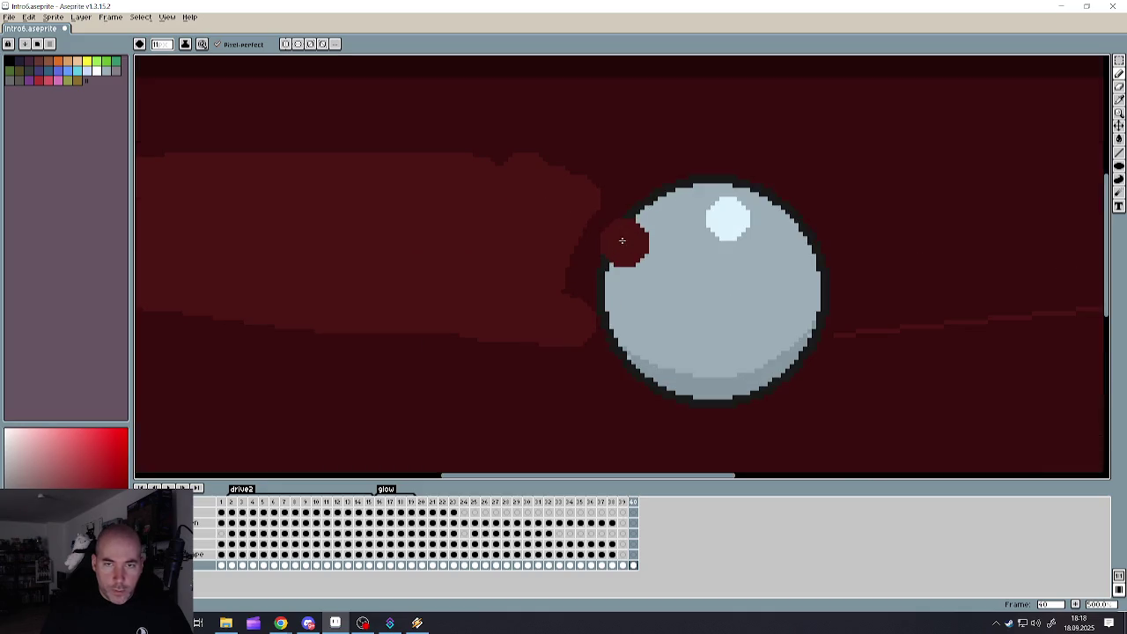
- Erase the trail's right bump, extend its lower edge, and darken its bottom band and the ball's left edge
{"action": "key", "text": "e"}
{"action": "left_click_drag", "start_coordinate": [599, 183], "coordinate": [613, 185]}
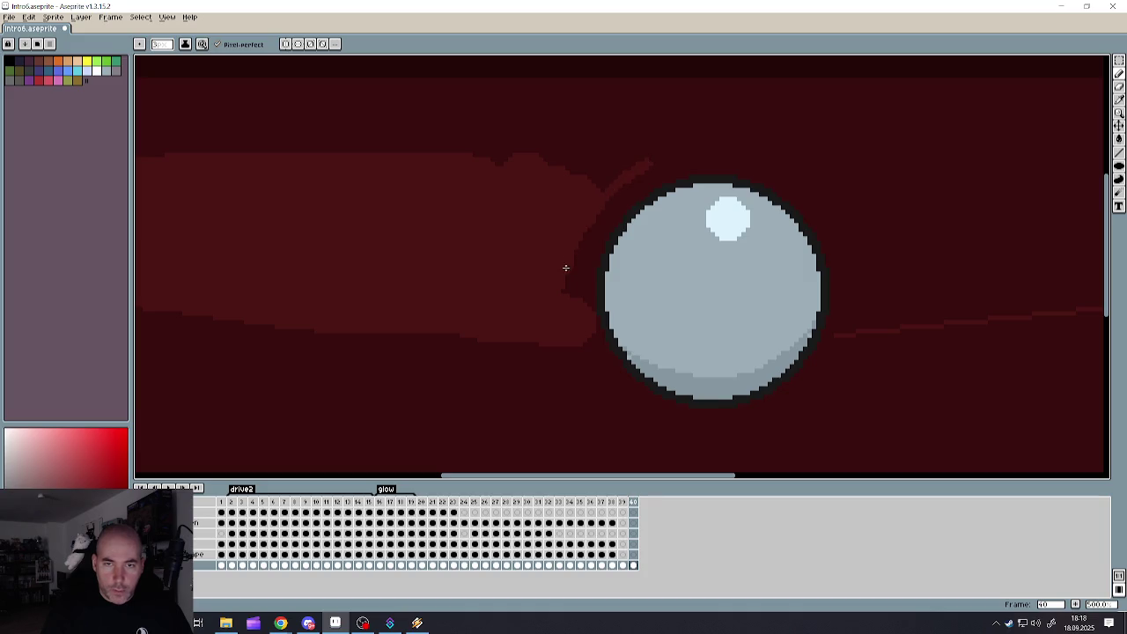
{"action": "mouse_move", "coordinate": [564, 315]}
{"action": "left_mouse_down"}
{"action": "mouse_move", "coordinate": [573, 361]}
{"action": "mouse_move", "coordinate": [173, 310]}
{"action": "left_mouse_up"}
{"action": "left_click_drag", "start_coordinate": [372, 318], "coordinate": [547, 353]}
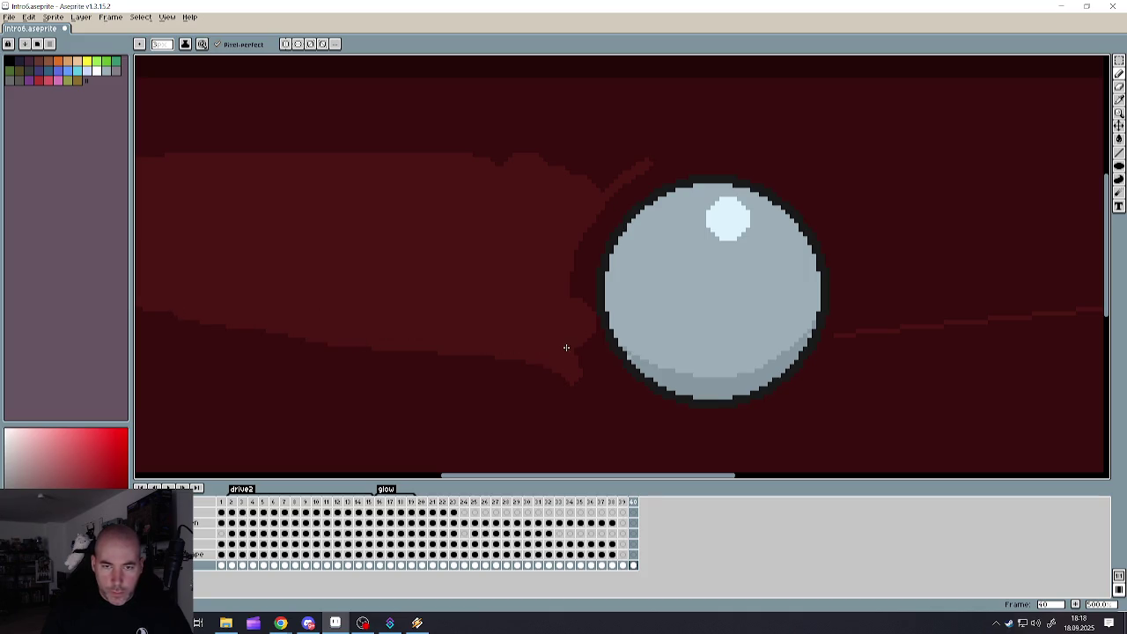
{"action": "key", "text": "alt"}
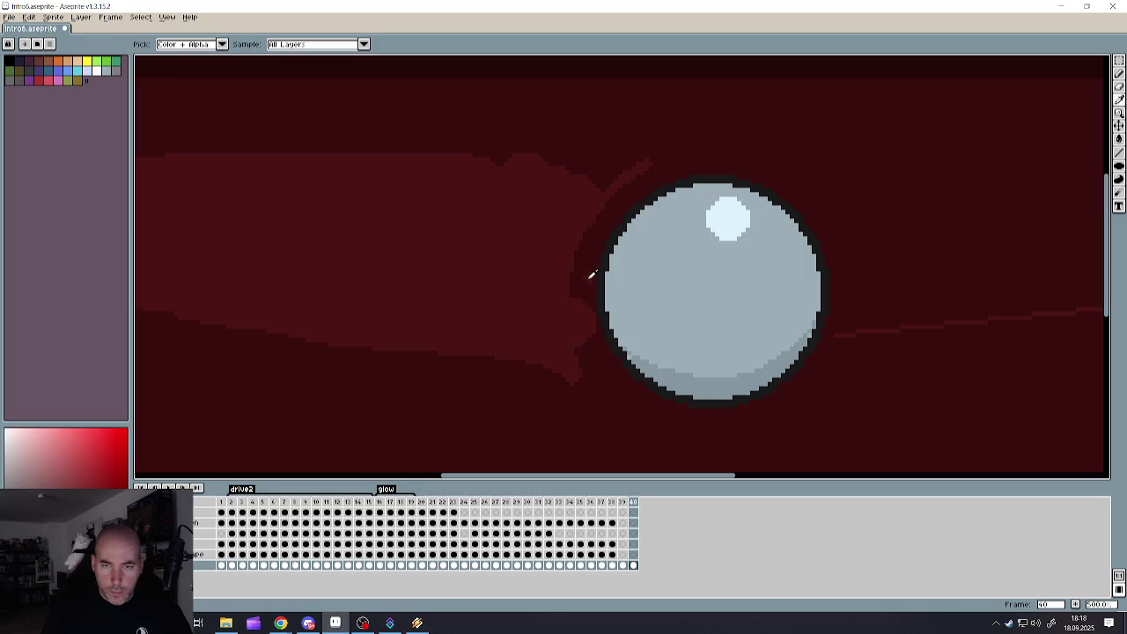
{"action": "mouse_move", "coordinate": [588, 269]}
{"action": "left_mouse_down"}
{"action": "mouse_move", "coordinate": [589, 352]}
{"action": "mouse_move", "coordinate": [577, 302]}
{"action": "mouse_move", "coordinate": [588, 366]}
{"action": "mouse_move", "coordinate": [572, 335]}
{"action": "mouse_move", "coordinate": [569, 272]}
{"action": "mouse_move", "coordinate": [591, 219]}
{"action": "mouse_move", "coordinate": [645, 171]}
{"action": "left_mouse_up"}
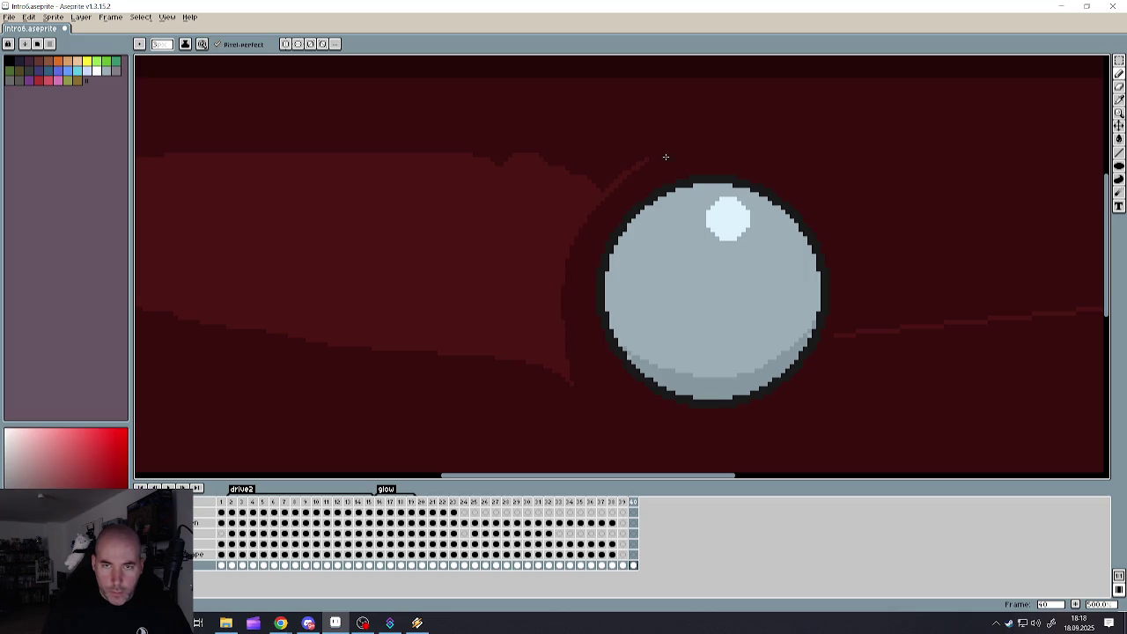
- Sample the glow colour and fill the notches along the glow's top edge
{"action": "left_click", "coordinate": [531, 211], "text": "alt"}
{"action": "left_click_drag", "start_coordinate": [640, 161], "coordinate": [443, 160]}
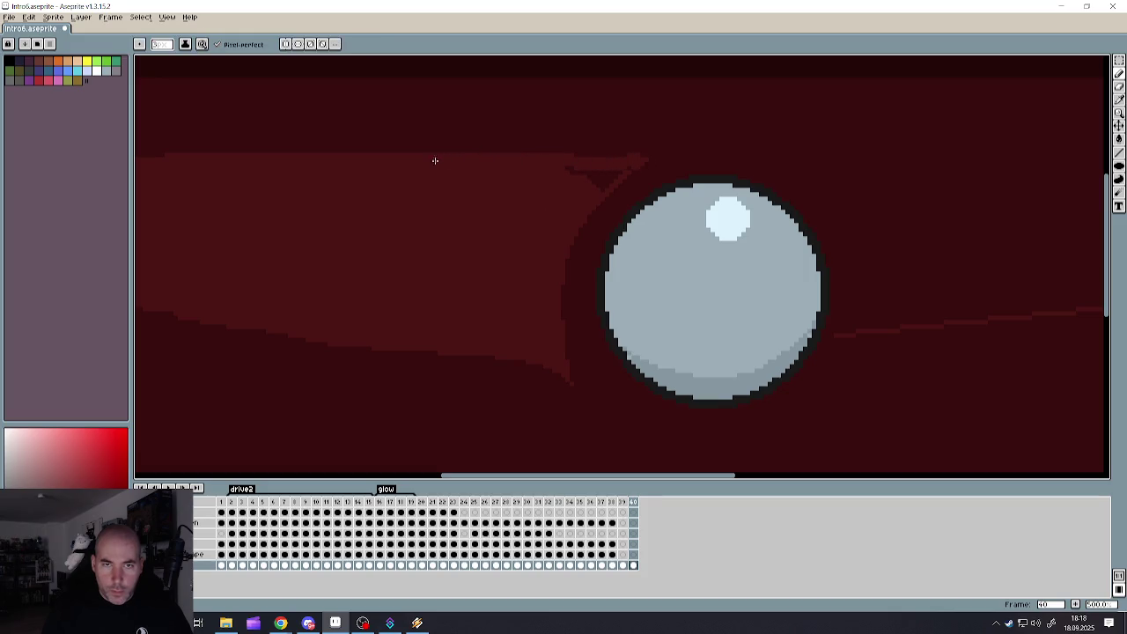
{"action": "left_click_drag", "start_coordinate": [569, 169], "coordinate": [611, 166]}
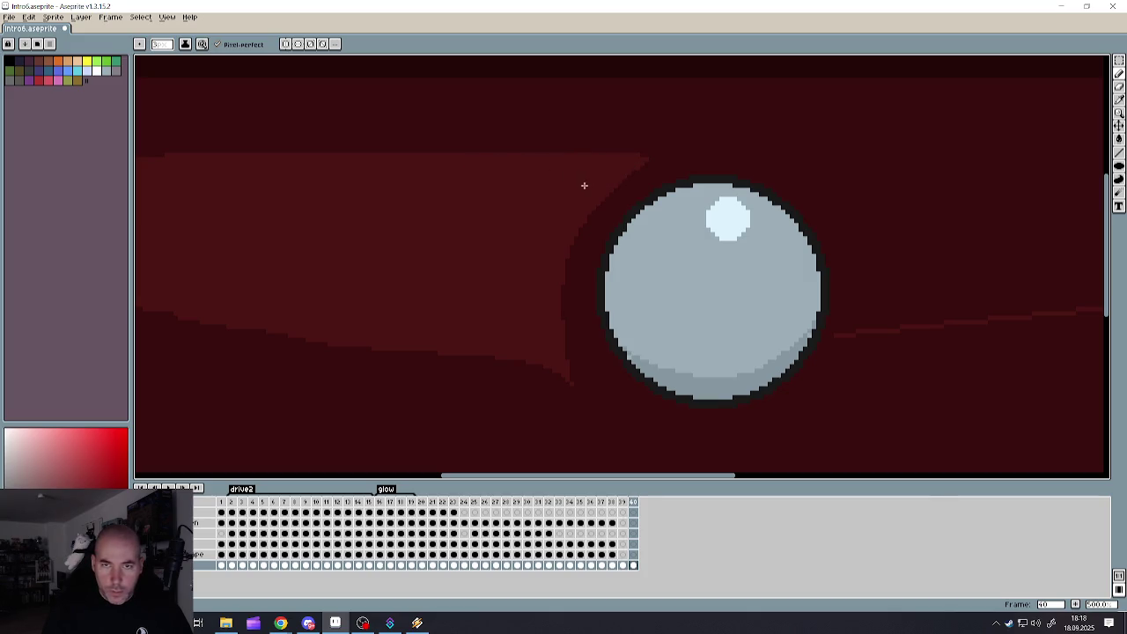
{"action": "scroll", "coordinate": [491, 234], "scroll_direction": "down", "scroll_amount": 5}
{"action": "scroll", "coordinate": [432, 221], "scroll_direction": "up", "scroll_amount": 5}
{"action": "scroll", "coordinate": [381, 251], "scroll_direction": "up", "scroll_amount": 1}
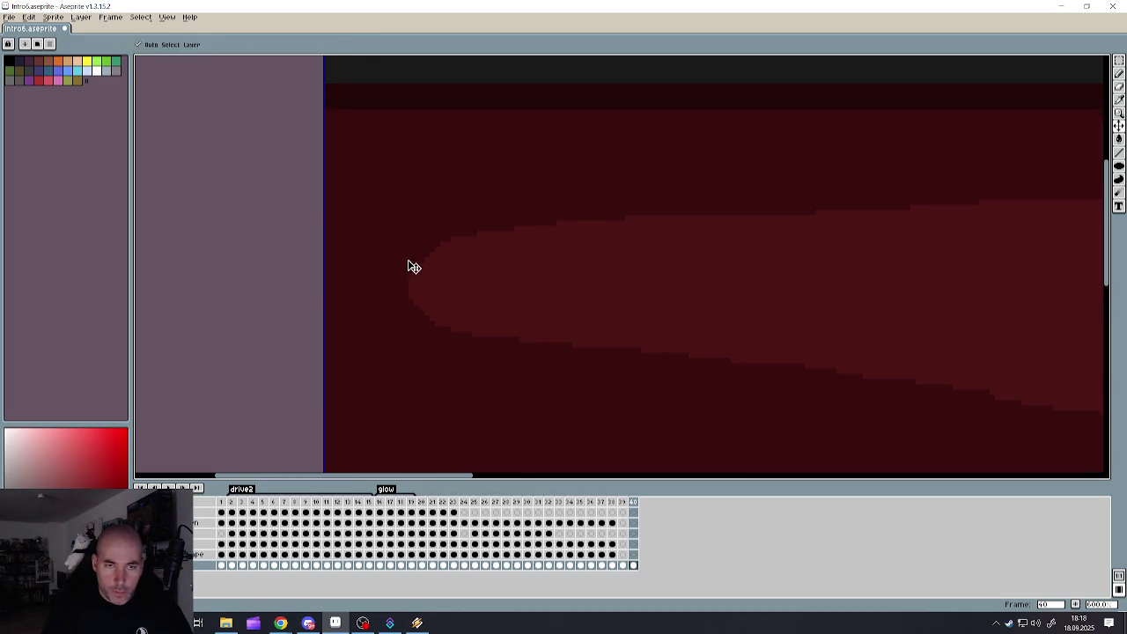
- Paint dark red with a size 11 round brush over the glow's lower streaks so the trail tapers
{"action": "scroll", "coordinate": [465, 280], "scroll_direction": "down", "scroll_amount": 5}
{"action": "scroll", "coordinate": [449, 282], "scroll_direction": "up", "scroll_amount": 3}
{"action": "scroll", "coordinate": [440, 281], "scroll_direction": "up", "scroll_amount": 2}
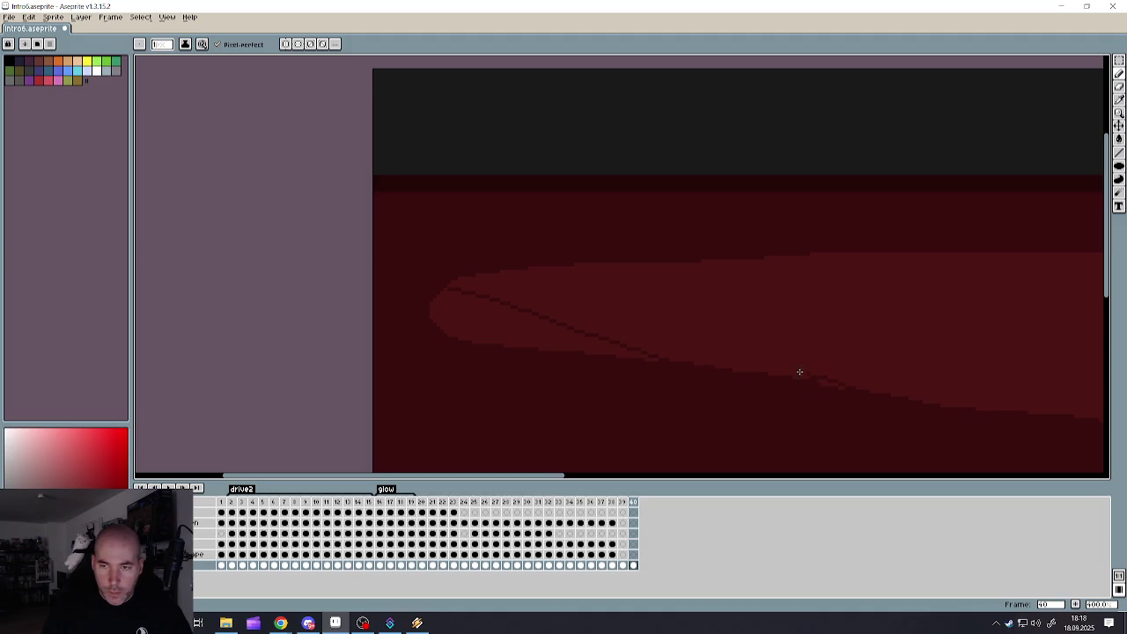
{"action": "key", "text": "b"}
{"action": "mouse_move", "coordinate": [482, 350]}
{"action": "left_mouse_down"}
{"action": "mouse_move", "coordinate": [415, 291]}
{"action": "mouse_move", "coordinate": [1044, 415]}
{"action": "mouse_move", "coordinate": [1087, 435]}
{"action": "left_mouse_up"}
{"action": "left_click_drag", "start_coordinate": [694, 388], "coordinate": [461, 332]}
{"action": "scroll", "coordinate": [567, 355], "scroll_direction": "down", "scroll_amount": 4}
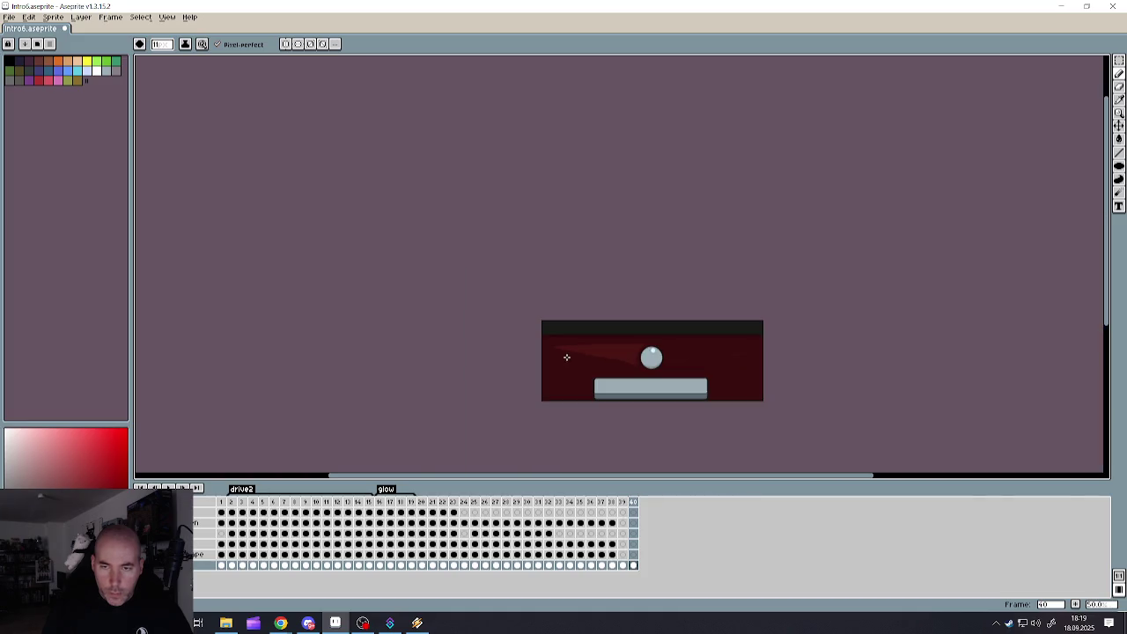
{"action": "scroll", "coordinate": [587, 358], "scroll_direction": "up", "scroll_amount": 4}
{"action": "scroll", "coordinate": [586, 358], "scroll_direction": "up", "scroll_amount": 1}
{"action": "mouse_move", "coordinate": [874, 422]}
{"action": "left_mouse_down"}
{"action": "mouse_move", "coordinate": [800, 385]}
{"action": "mouse_move", "coordinate": [619, 337]}
{"action": "mouse_move", "coordinate": [399, 309]}
{"action": "left_mouse_up"}
{"action": "scroll", "coordinate": [429, 345], "scroll_direction": "down", "scroll_amount": 2}
{"action": "scroll", "coordinate": [432, 360], "scroll_direction": "down", "scroll_amount": 1}
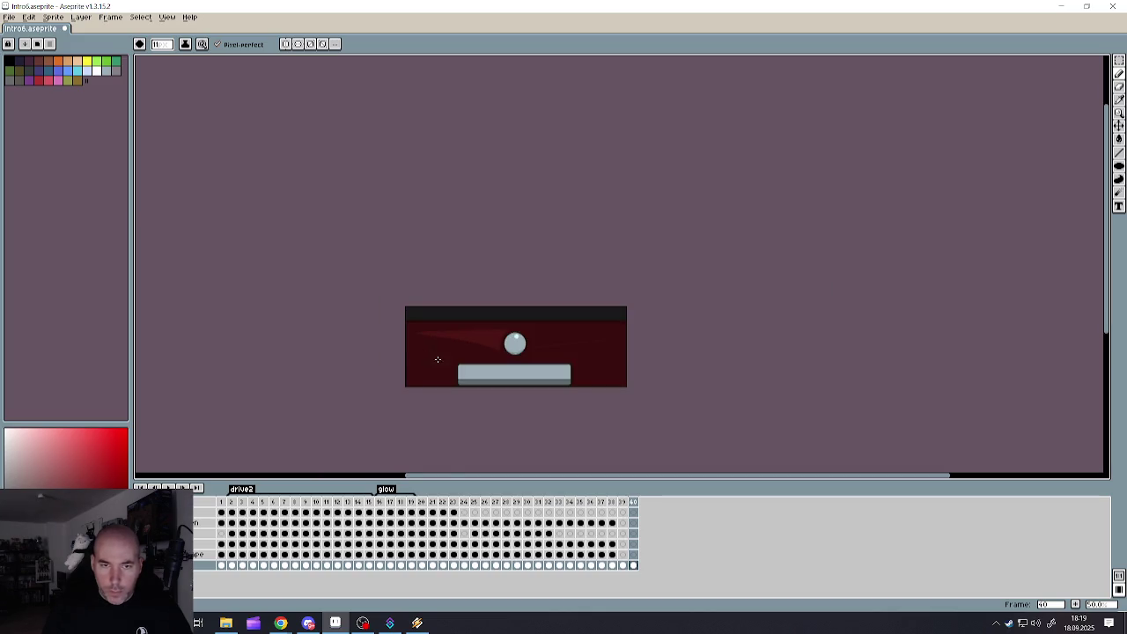
{"action": "scroll", "coordinate": [460, 352], "scroll_direction": "up", "scroll_amount": 3}
- Save the sprite
{"action": "left_click", "coordinate": [1119, 60]}
{"action": "left_click", "coordinate": [1079, 60]}
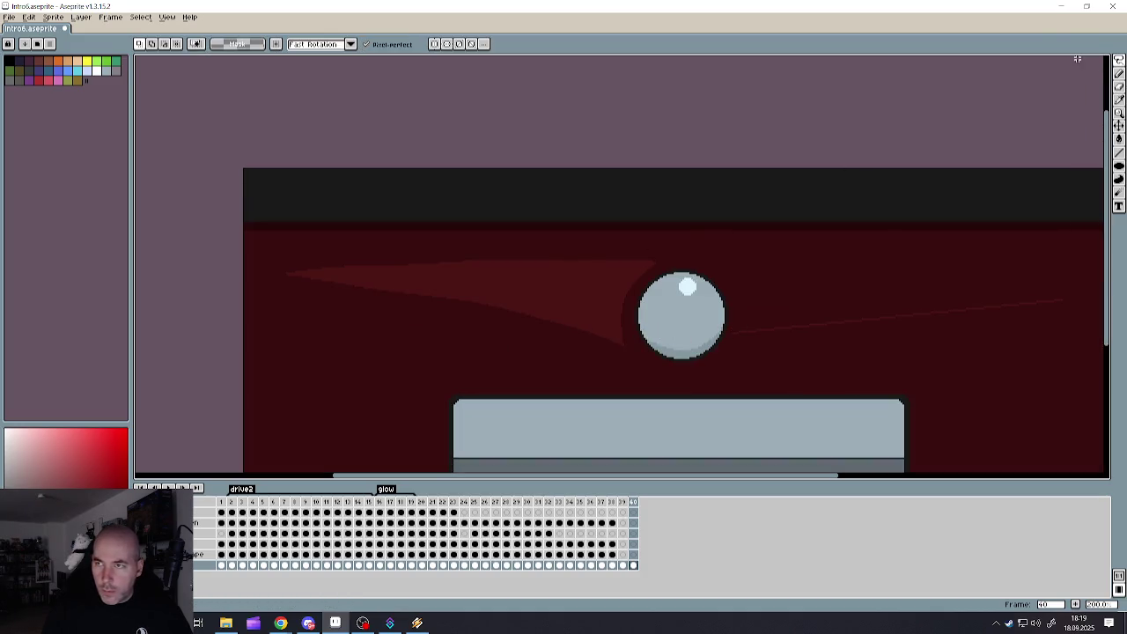
{"action": "left_click", "coordinate": [8, 17]}
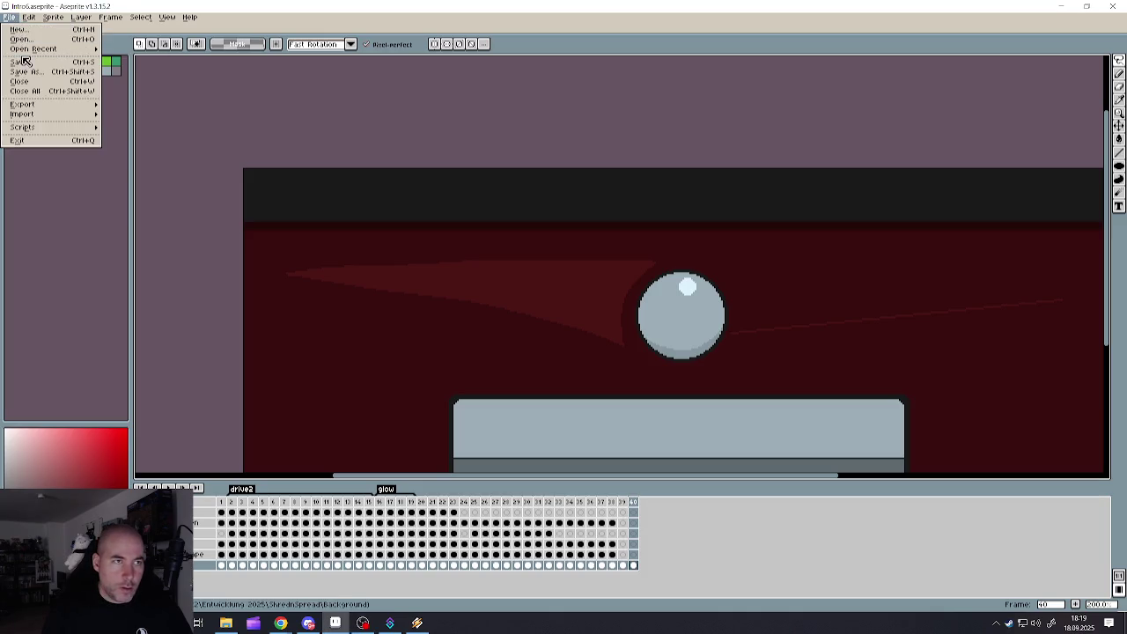
{"action": "left_click", "coordinate": [27, 68]}
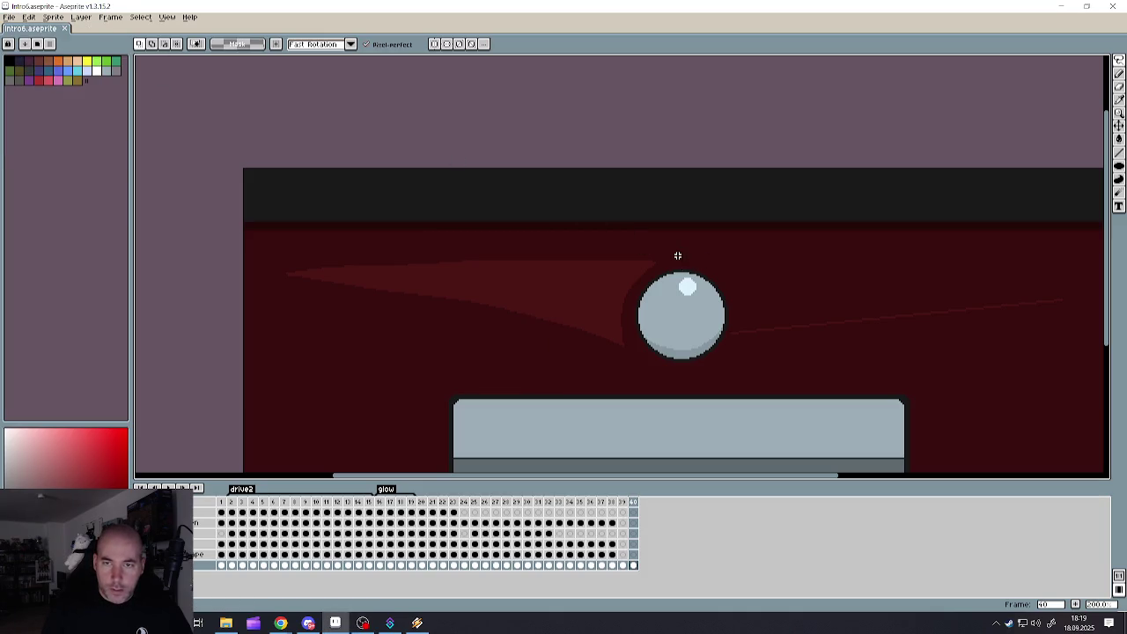
- Lasso the left glow trail, flip it horizontally, and place the copy right of the ball
{"action": "mouse_move", "coordinate": [694, 249]}
{"action": "left_mouse_down"}
{"action": "mouse_move", "coordinate": [627, 356]}
{"action": "mouse_move", "coordinate": [632, 337]}
{"action": "left_mouse_up"}
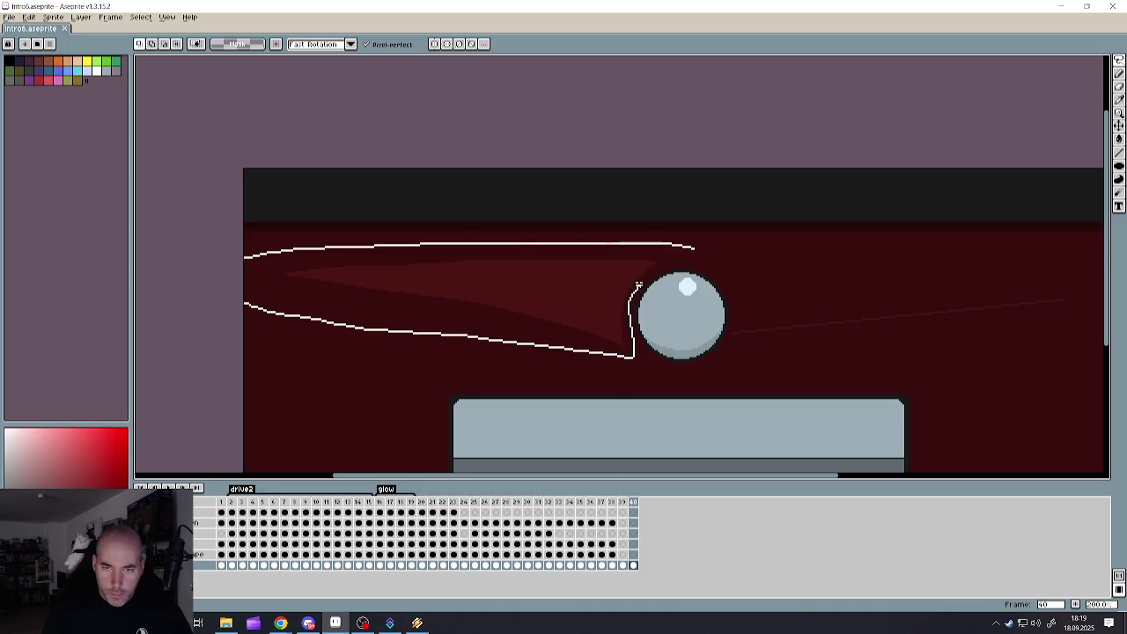
{"action": "left_click_drag", "start_coordinate": [638, 287], "coordinate": [694, 247]}
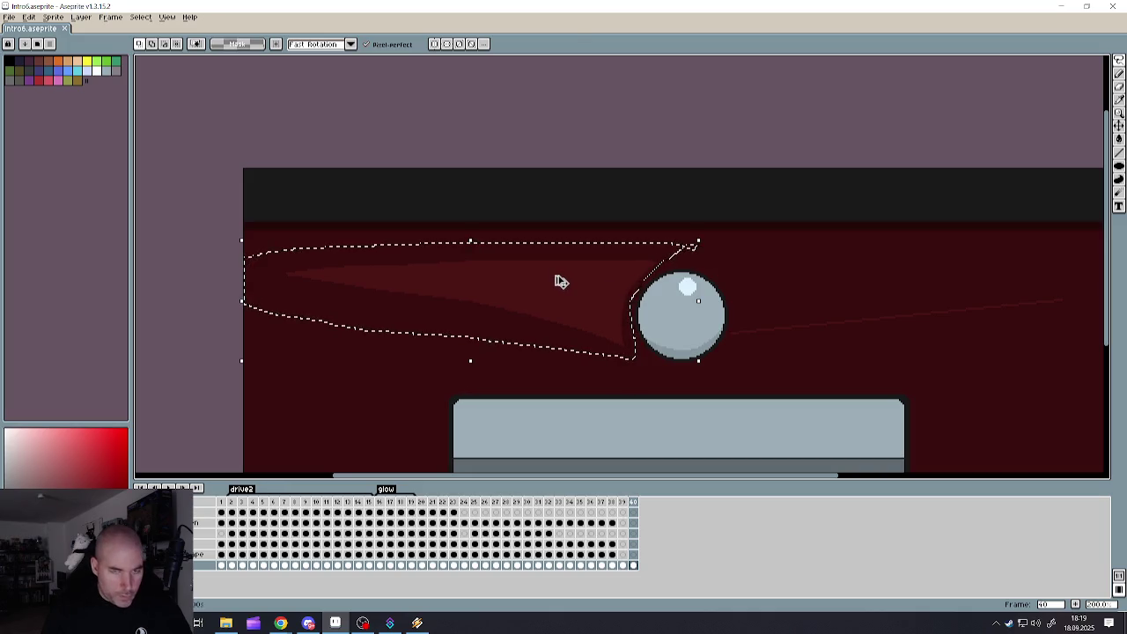
{"action": "left_click", "coordinate": [29, 17]}
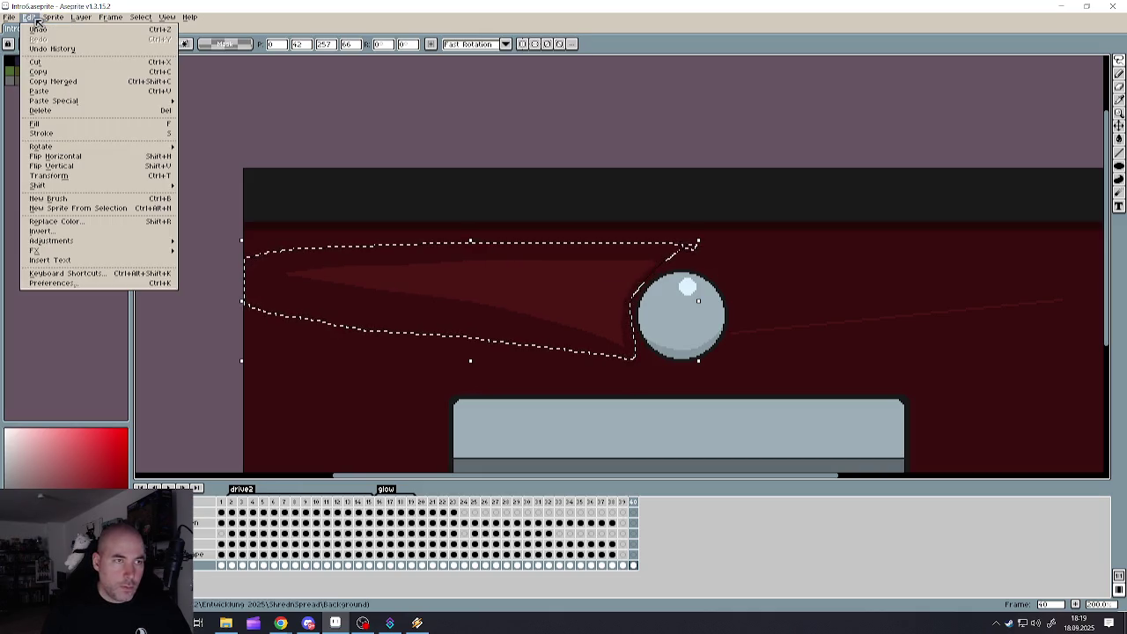
{"action": "left_click", "coordinate": [56, 156]}
{"action": "left_click_drag", "start_coordinate": [443, 291], "coordinate": [857, 290]}
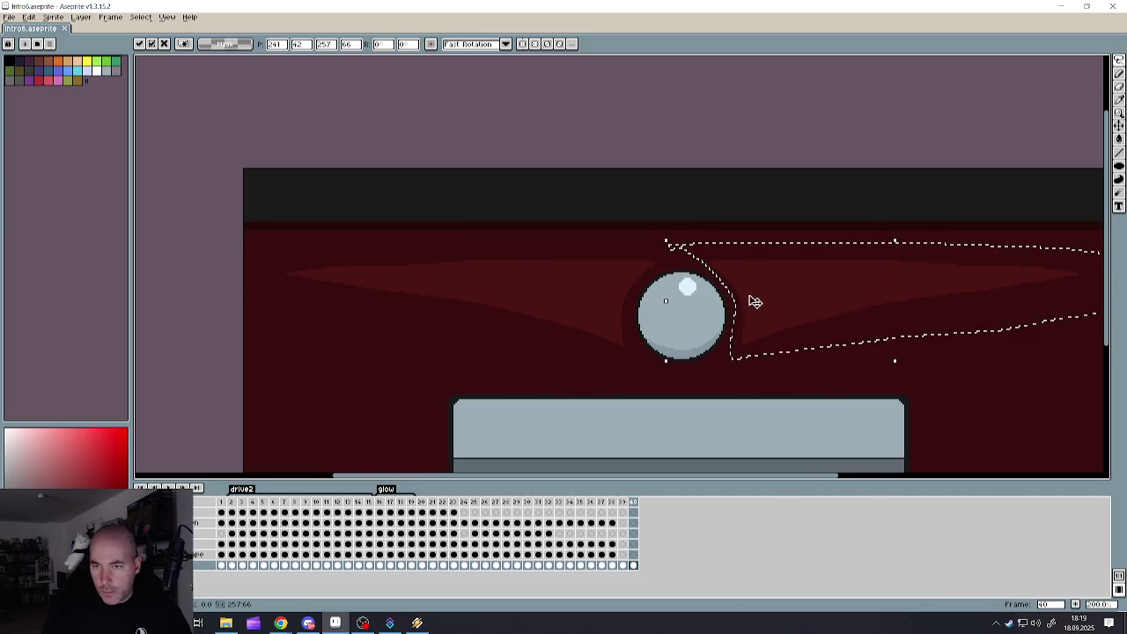
{"action": "scroll", "coordinate": [757, 302], "scroll_direction": "down", "scroll_amount": 1}
{"action": "key", "text": "ctrl+d"}
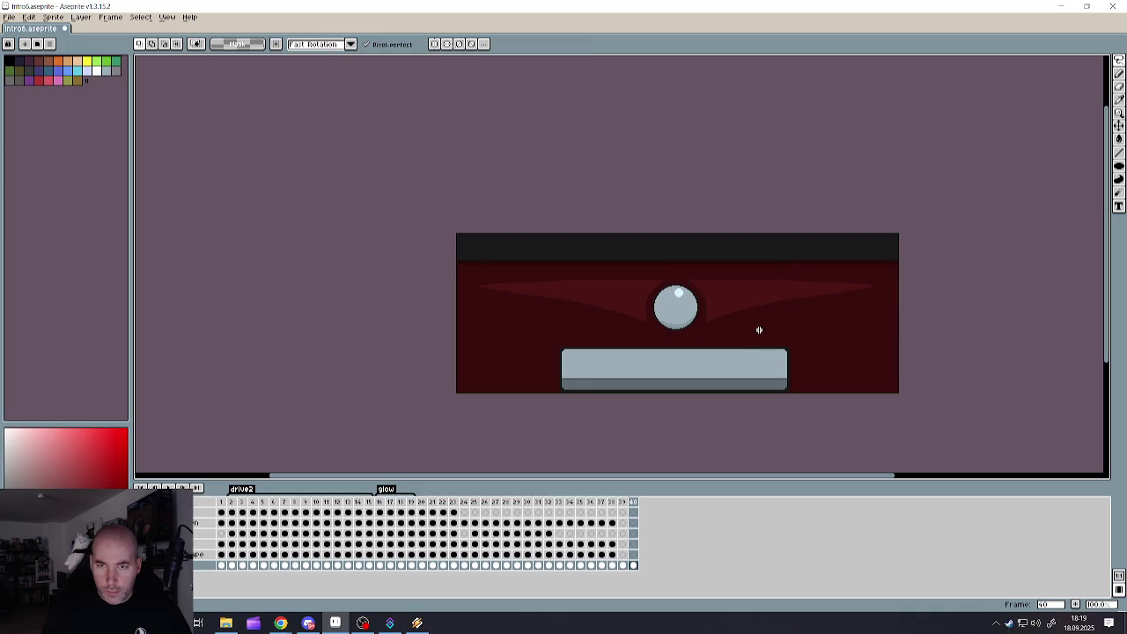
- Switch to the Spray tool and save intro6.aseprite with the symmetric glow
{"action": "scroll", "coordinate": [759, 330], "scroll_direction": "down", "scroll_amount": 1}
{"action": "scroll", "coordinate": [831, 343], "scroll_direction": "up", "scroll_amount": 1}
{"action": "scroll", "coordinate": [627, 306], "scroll_direction": "up", "scroll_amount": 1}
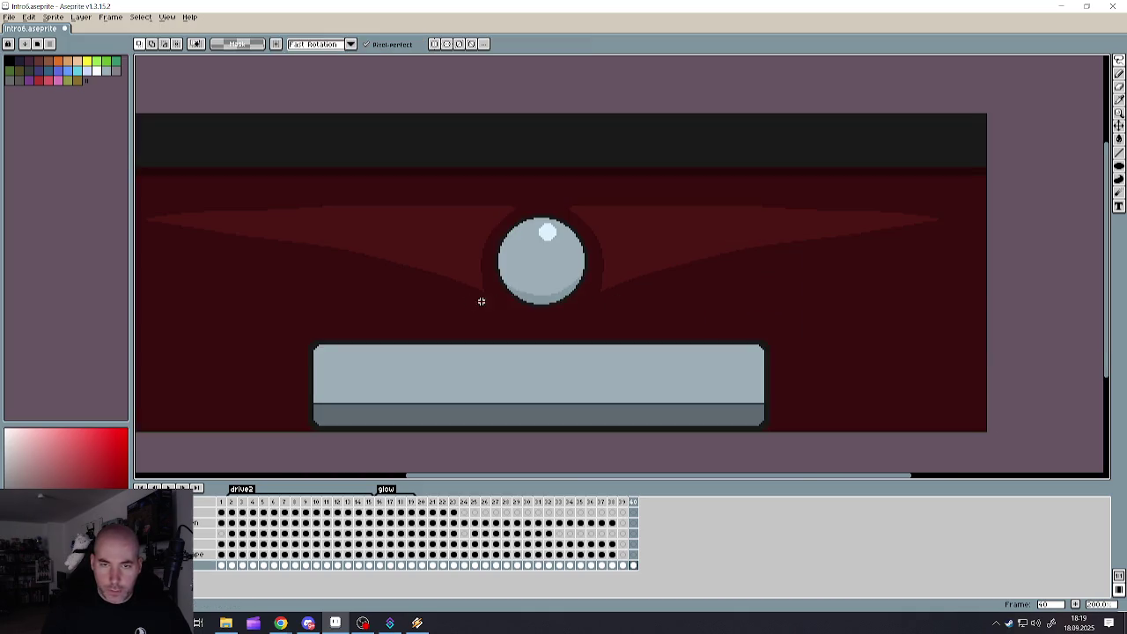
{"action": "scroll", "coordinate": [582, 255], "scroll_direction": "up", "scroll_amount": 1}
{"action": "scroll", "coordinate": [617, 313], "scroll_direction": "up", "scroll_amount": 1}
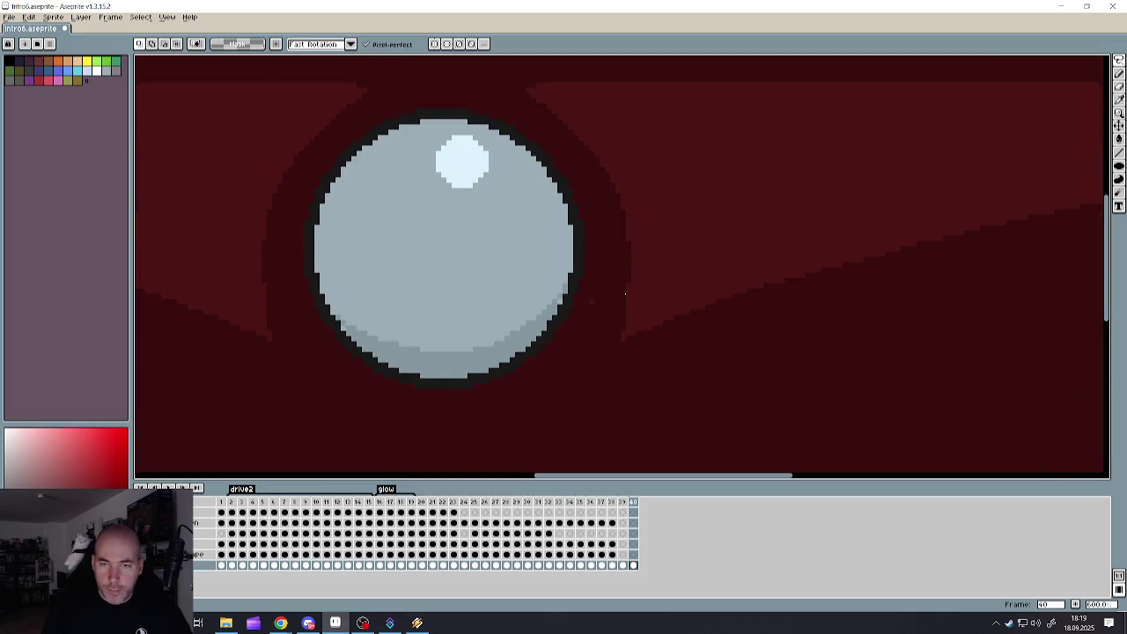
{"action": "key", "text": "shift+b"}
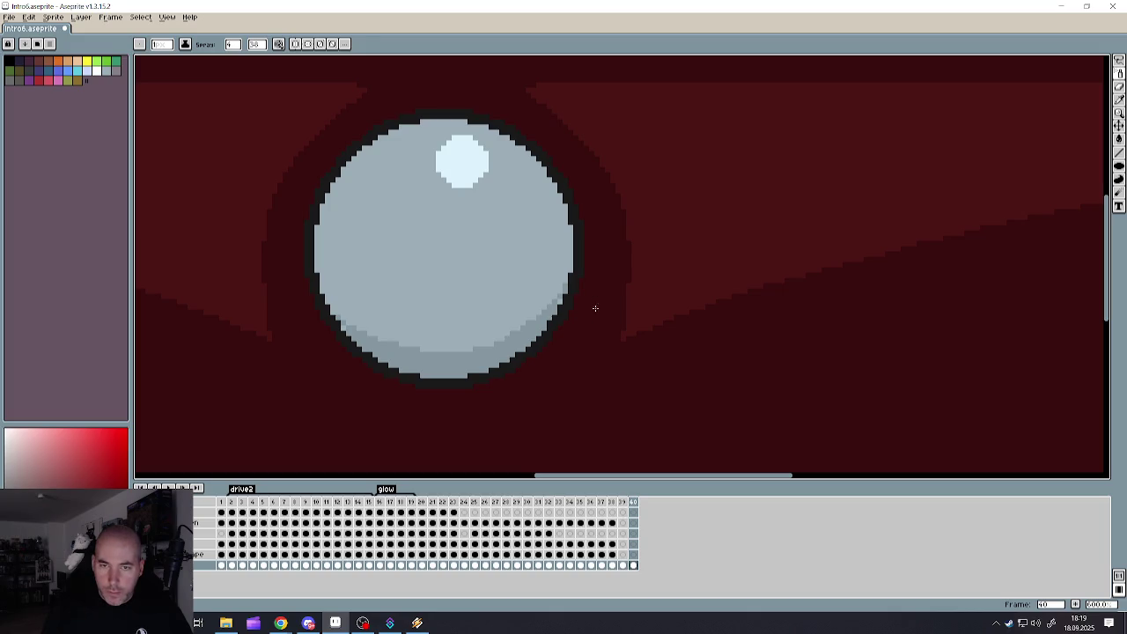
{"action": "scroll", "coordinate": [581, 317], "scroll_direction": "down", "scroll_amount": 3}
{"action": "scroll", "coordinate": [529, 334], "scroll_direction": "up", "scroll_amount": 1}
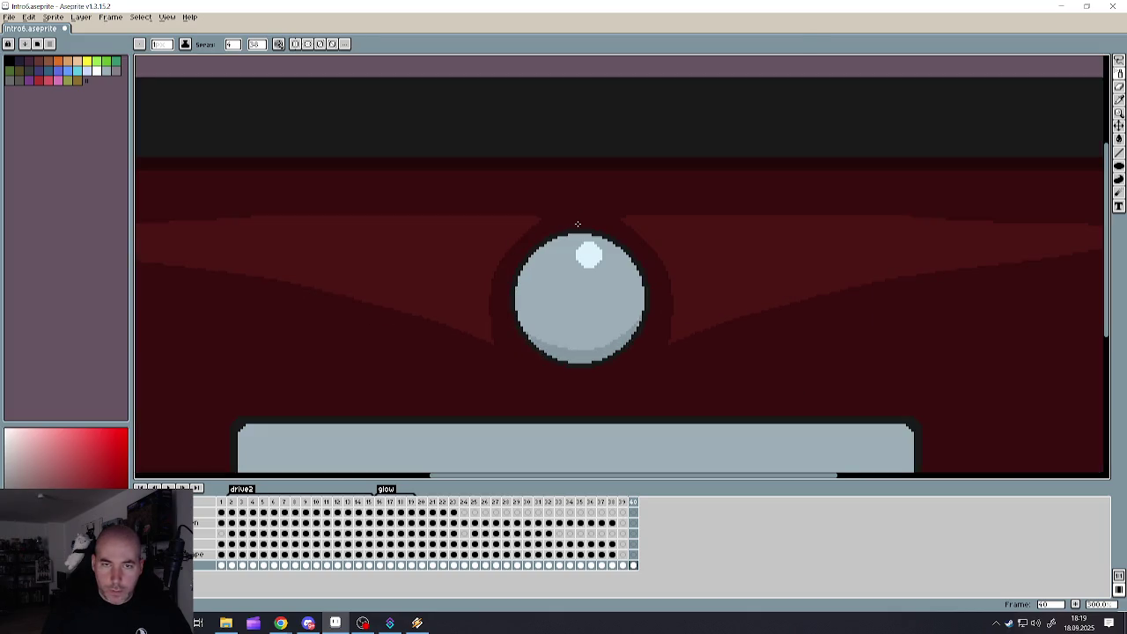
{"action": "left_click", "coordinate": [9, 16]}
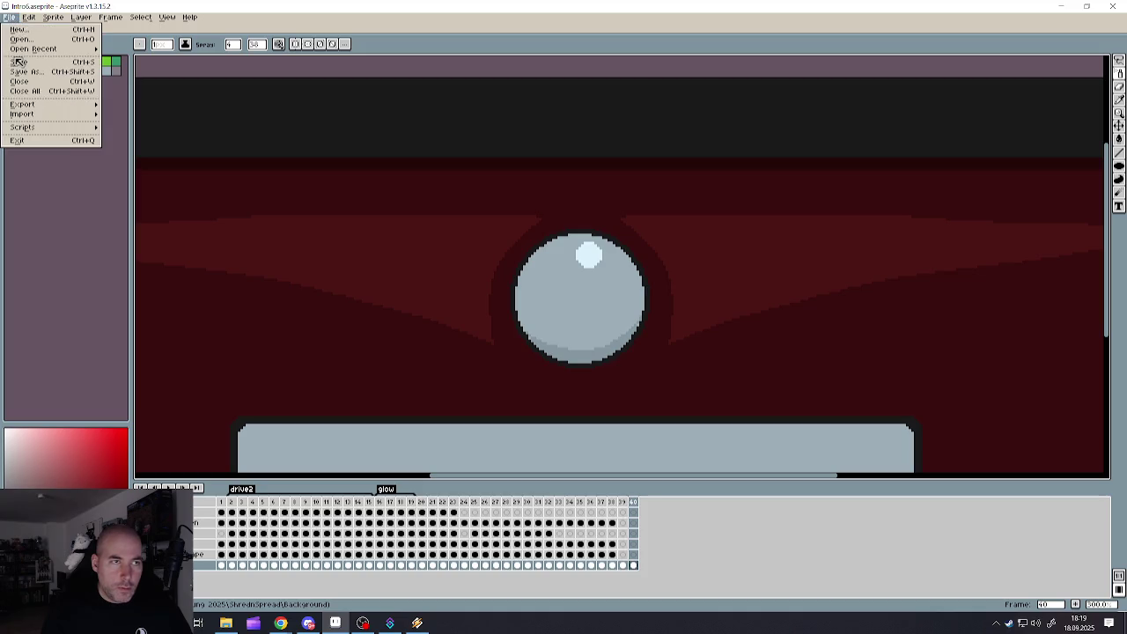
{"action": "left_click", "coordinate": [21, 66]}
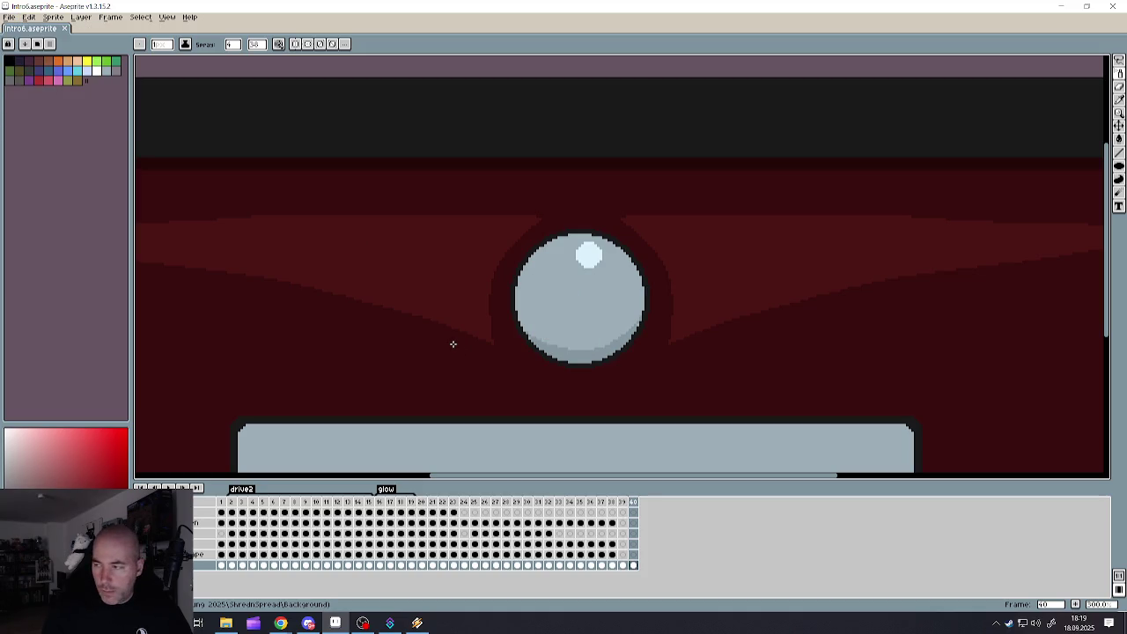
{"action": "scroll", "coordinate": [463, 324], "scroll_direction": "down", "scroll_amount": 3}
{"action": "scroll", "coordinate": [419, 328], "scroll_direction": "up", "scroll_amount": 1}
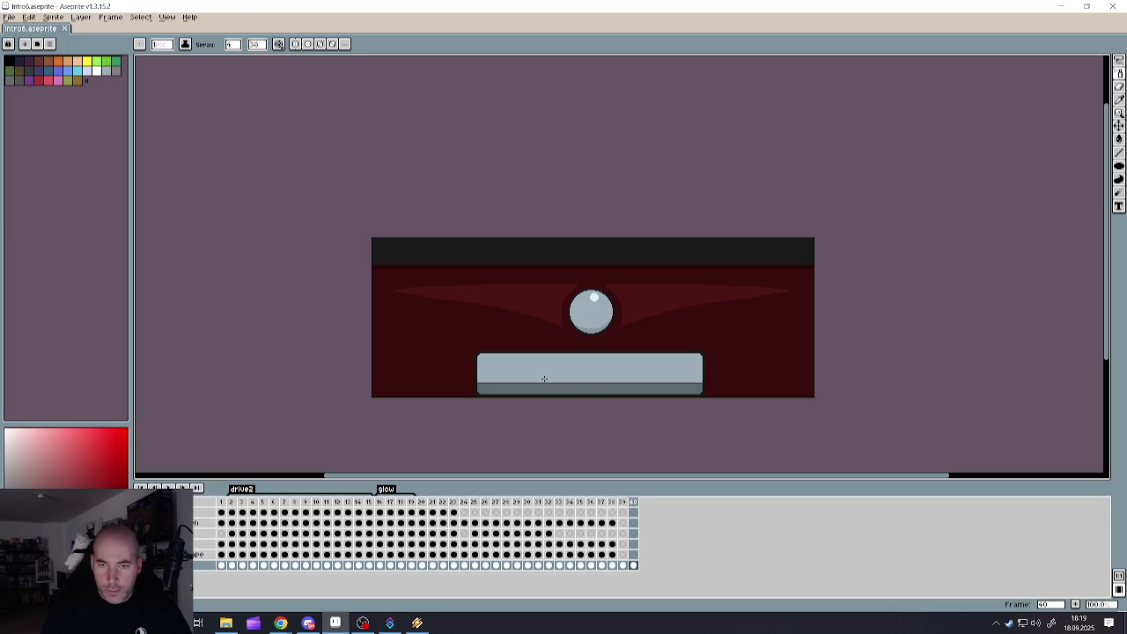
{"action": "scroll", "coordinate": [671, 377], "scroll_direction": "up", "scroll_amount": 1}
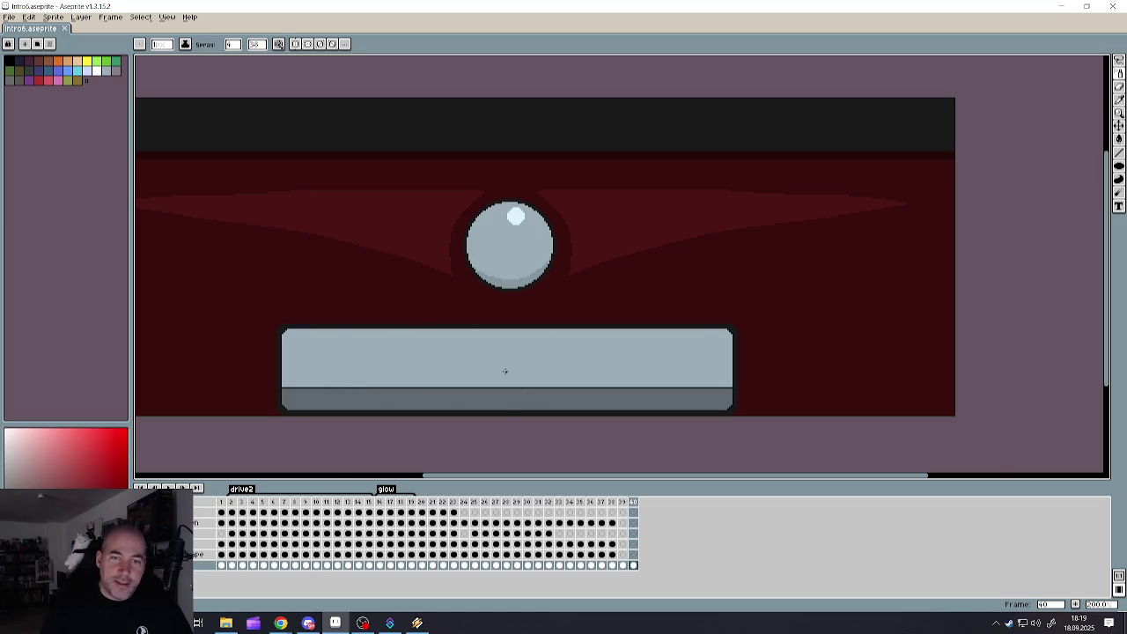
{"action": "scroll", "coordinate": [505, 370], "scroll_direction": "down", "scroll_amount": 1}
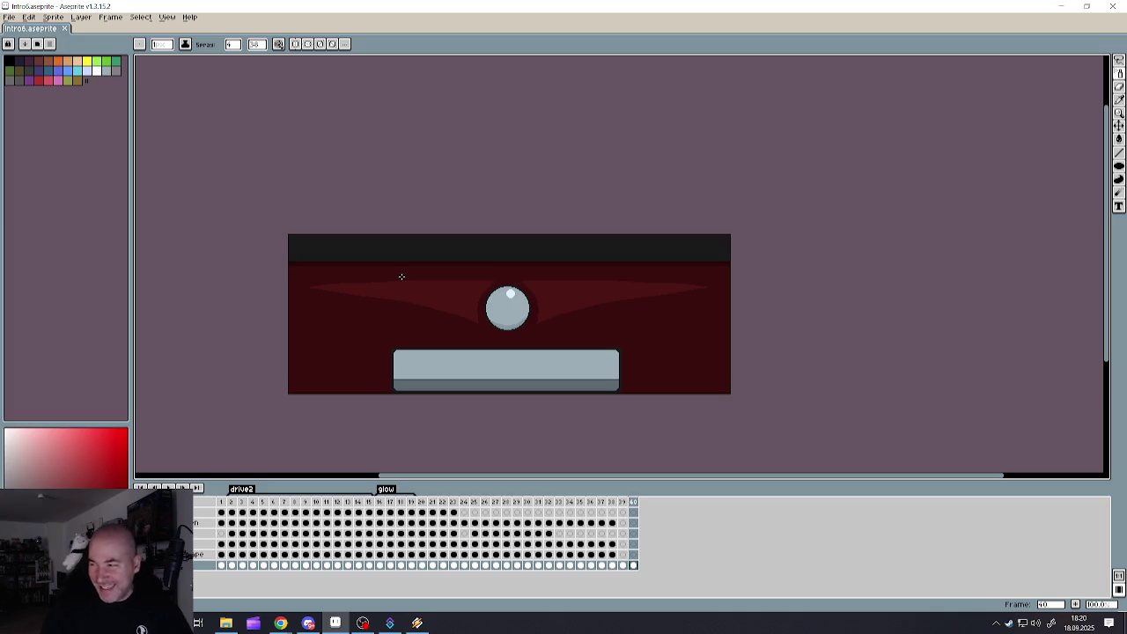
{"action": "scroll", "coordinate": [354, 281], "scroll_direction": "up", "scroll_amount": 2}
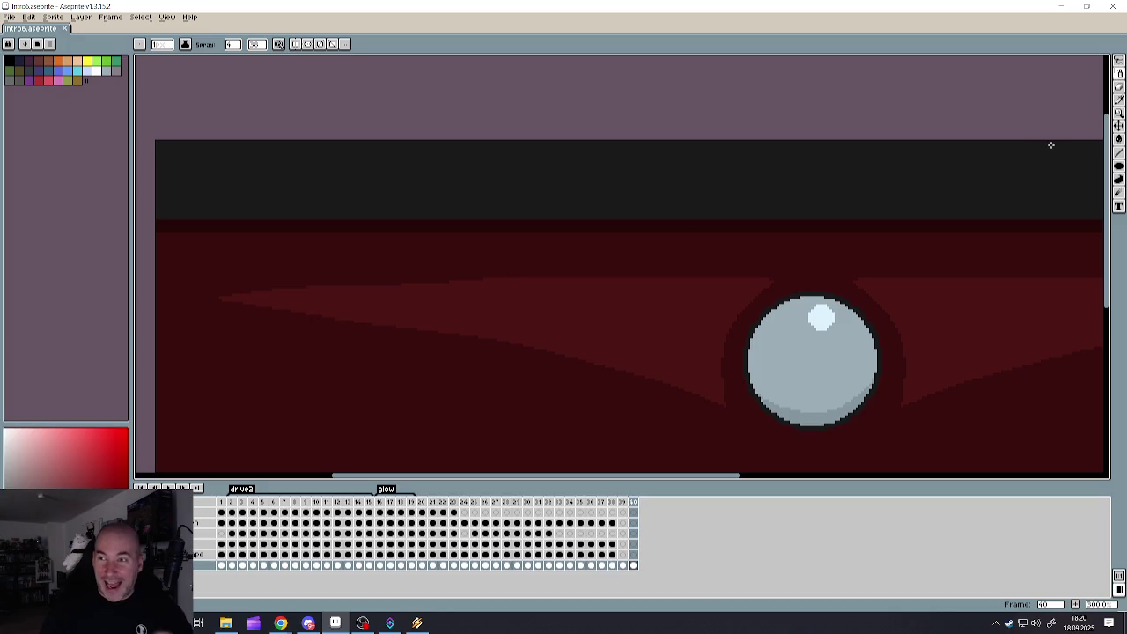
- Paint a size-25 dark red line band over the left glow, then undo it
{"action": "scroll", "coordinate": [629, 317], "scroll_direction": "down", "scroll_amount": 5}
{"action": "scroll", "coordinate": [631, 312], "scroll_direction": "up", "scroll_amount": 2}
{"action": "scroll", "coordinate": [634, 309], "scroll_direction": "up", "scroll_amount": 2}
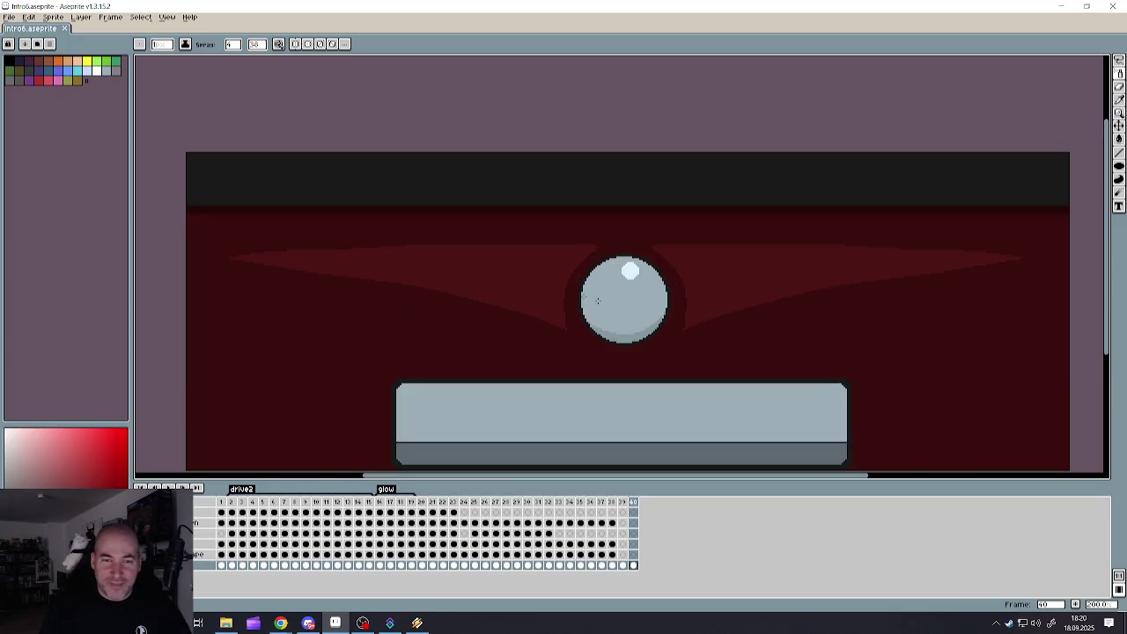
{"action": "left_click", "coordinate": [1118, 152]}
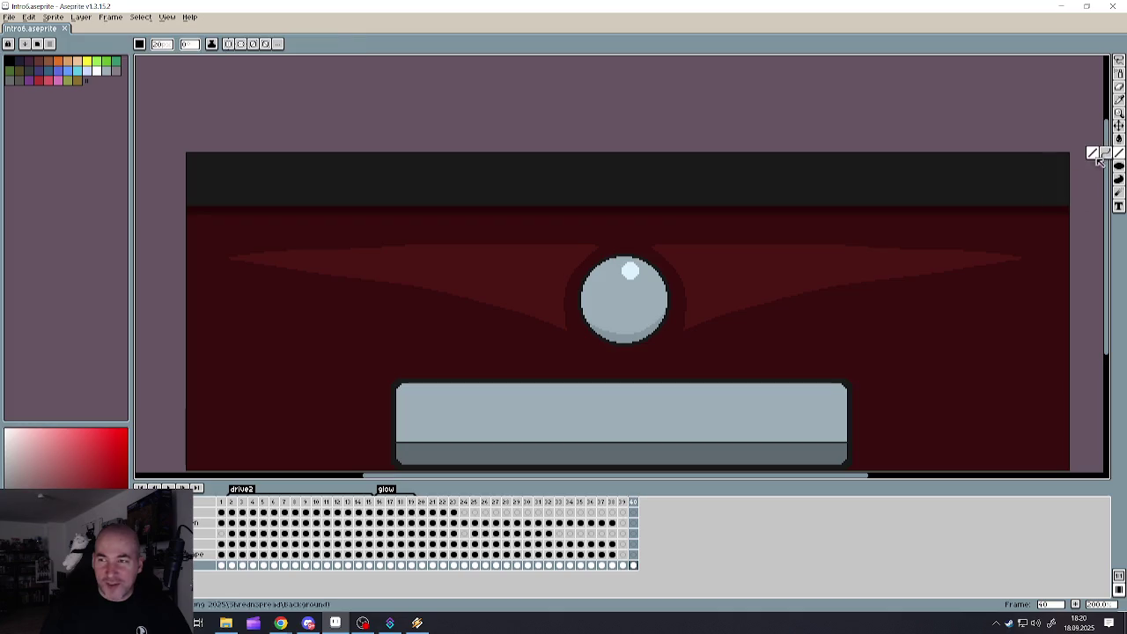
{"action": "key", "text": "plus"}
{"action": "key", "text": "plus"}
{"action": "key", "text": "plus"}
{"action": "left_click_drag", "start_coordinate": [182, 240], "coordinate": [580, 227]}
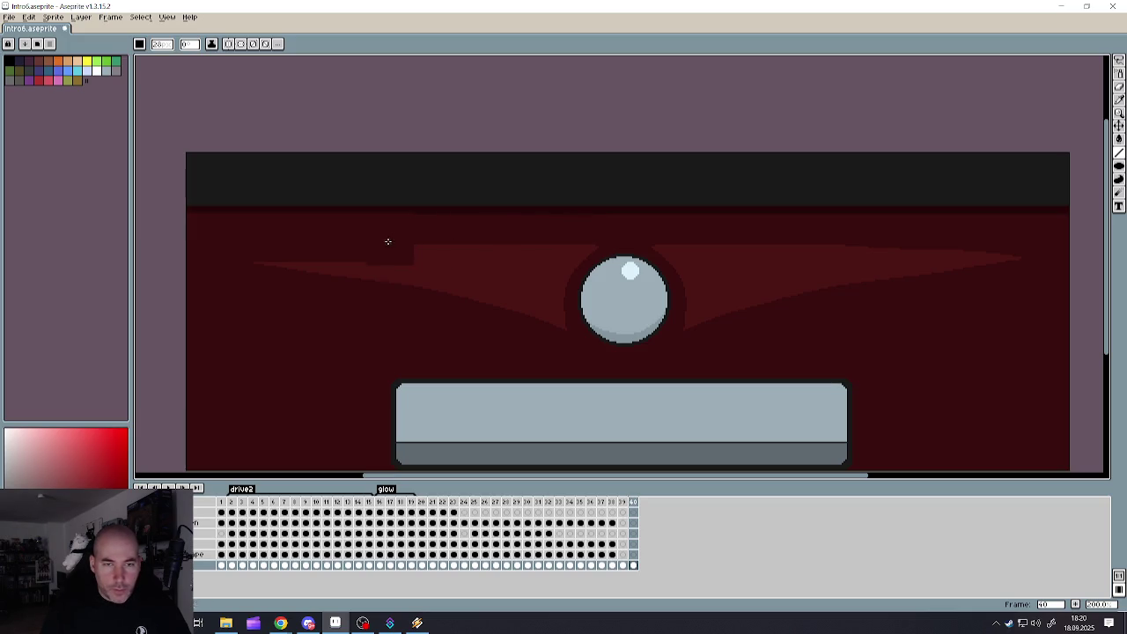
{"action": "key", "text": "v"}
{"action": "key", "text": "ctrl+z"}
- Draw a dark line along the glow band's top edge and undo the stray square on the ball
{"action": "key", "text": "l"}
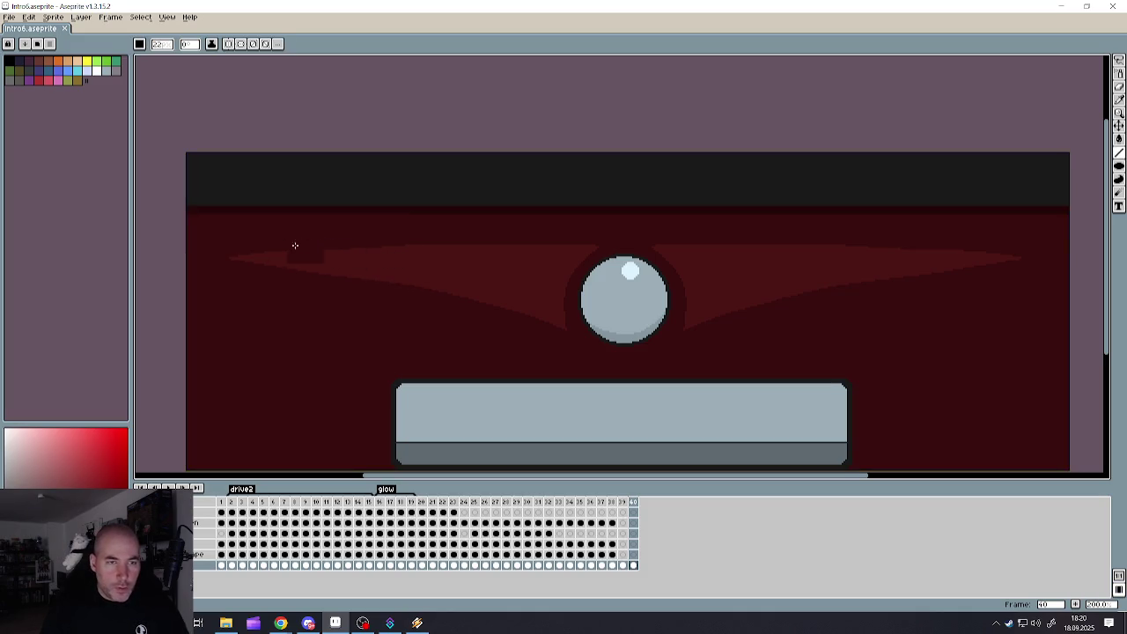
{"action": "left_click_drag", "start_coordinate": [201, 237], "coordinate": [1076, 231]}
{"action": "mouse_move", "coordinate": [1016, 252]}
{"action": "left_mouse_down"}
{"action": "mouse_move", "coordinate": [999, 256]}
{"action": "mouse_move", "coordinate": [1059, 238]}
{"action": "left_mouse_up"}
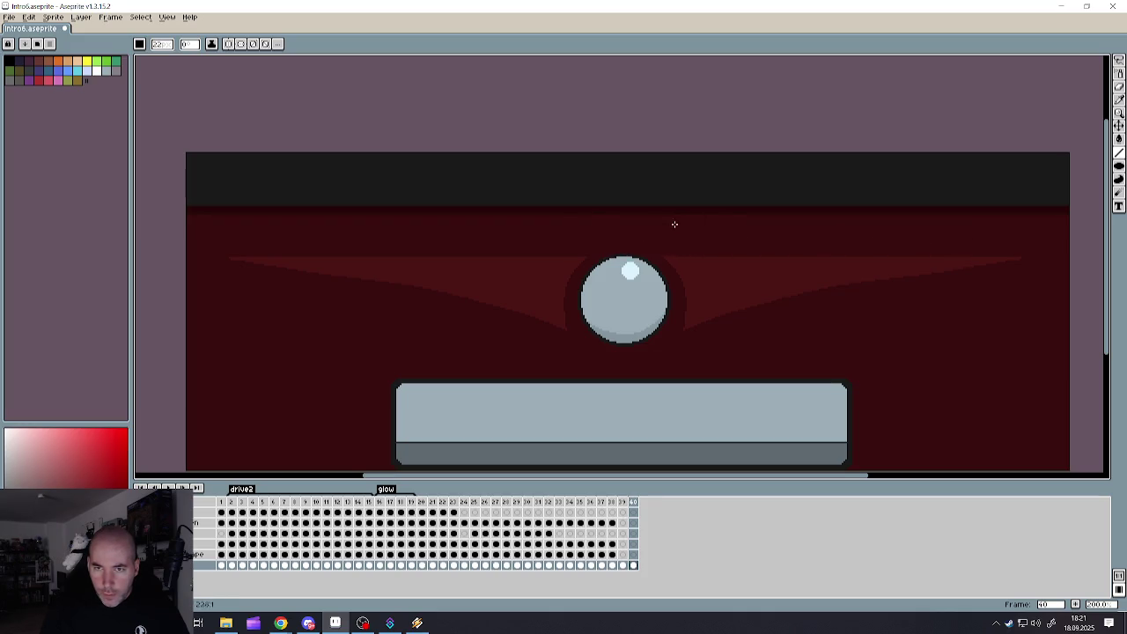
{"action": "left_click", "coordinate": [628, 311]}
{"action": "scroll", "coordinate": [627, 300], "scroll_direction": "up", "scroll_amount": 3}
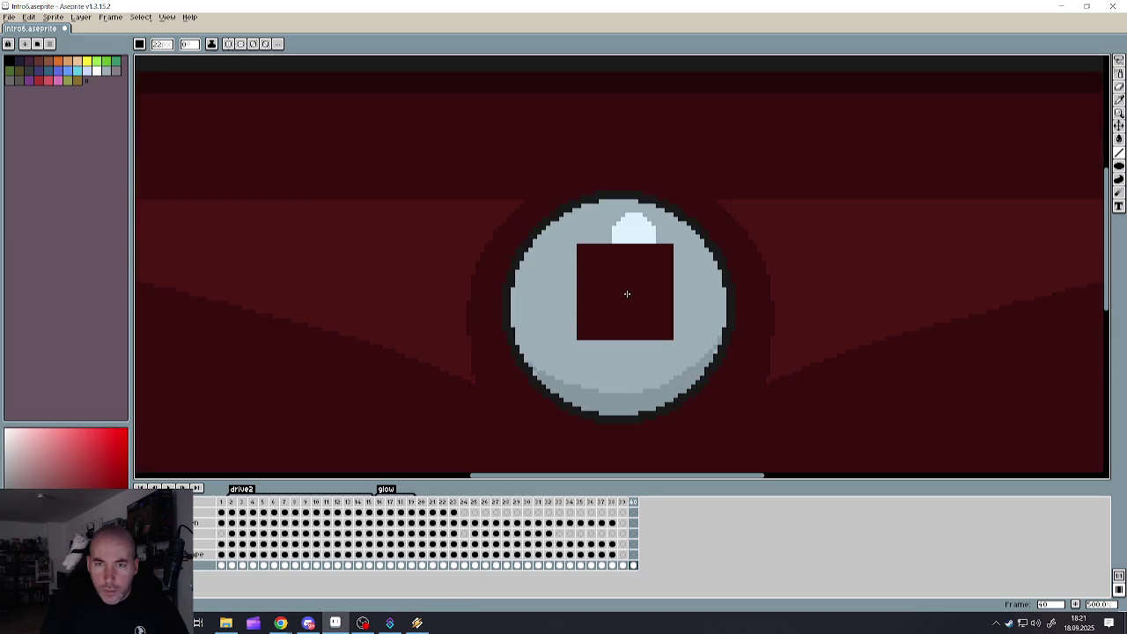
{"action": "key", "text": "ctrl+z"}
{"action": "scroll", "coordinate": [628, 295], "scroll_direction": "down", "scroll_amount": 3}
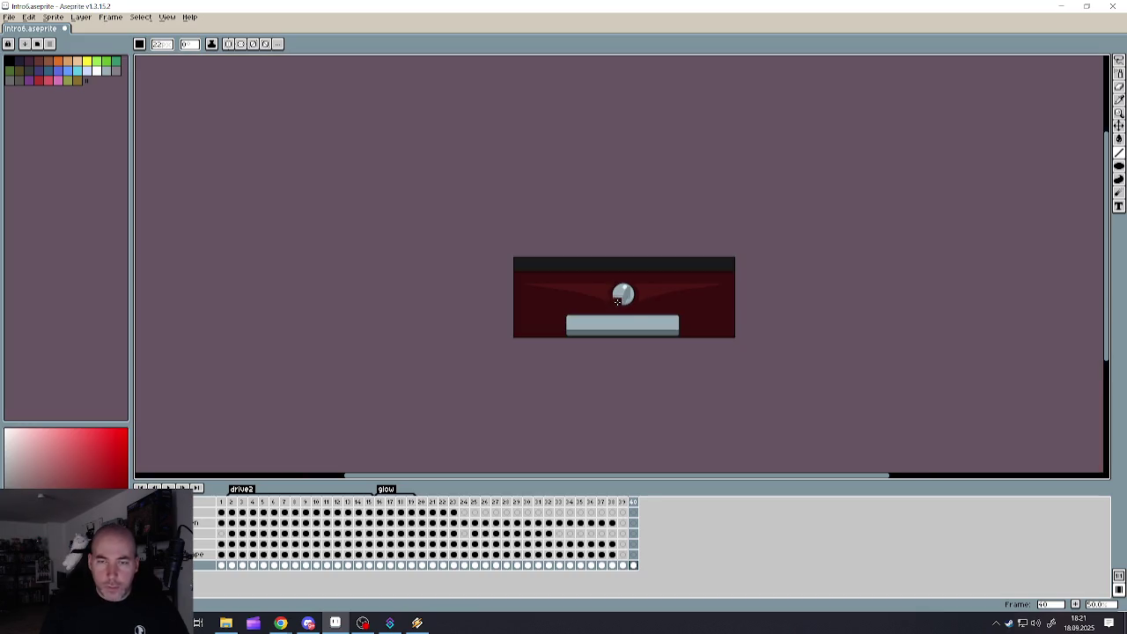
{"action": "scroll", "coordinate": [628, 299], "scroll_direction": "up", "scroll_amount": 1}
{"action": "scroll", "coordinate": [669, 300], "scroll_direction": "up", "scroll_amount": 1}
{"action": "scroll", "coordinate": [675, 295], "scroll_direction": "down", "scroll_amount": 1}
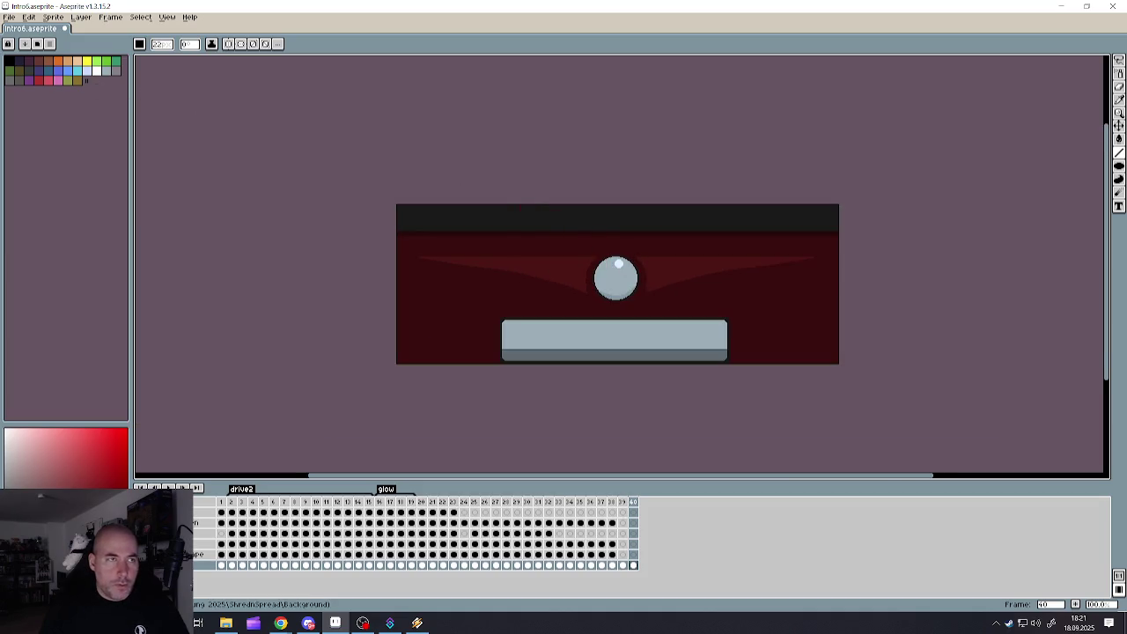
- Save the intro6.aseprite sprite from the File menu
{"action": "left_click", "coordinate": [8, 17]}
{"action": "left_click", "coordinate": [35, 64]}
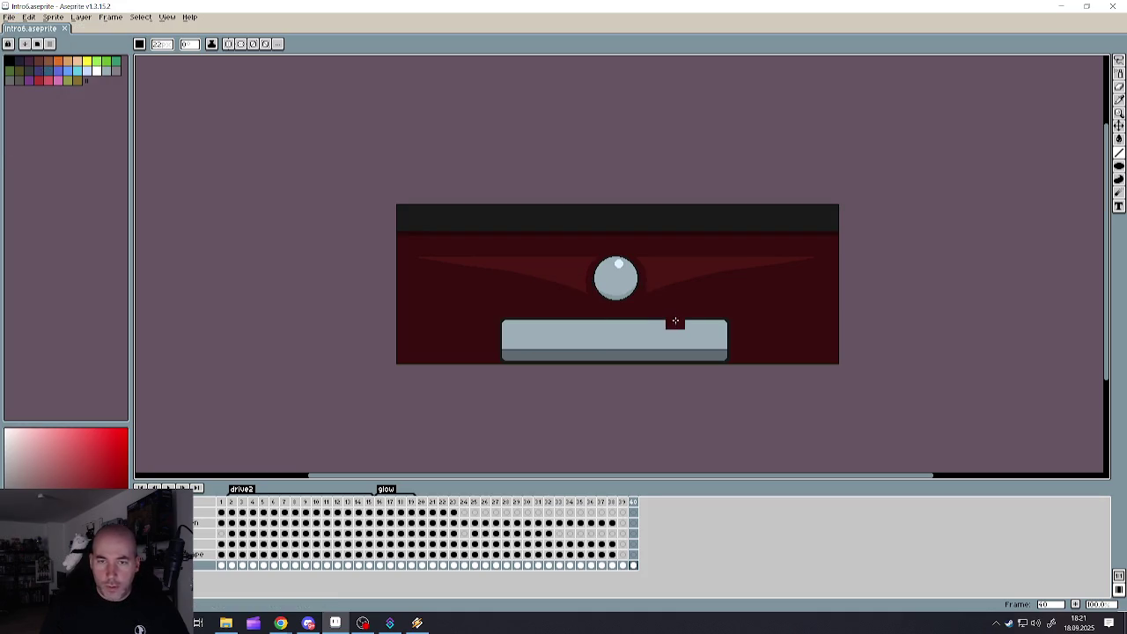
{"action": "scroll", "coordinate": [635, 350], "scroll_direction": "up", "scroll_amount": 2}
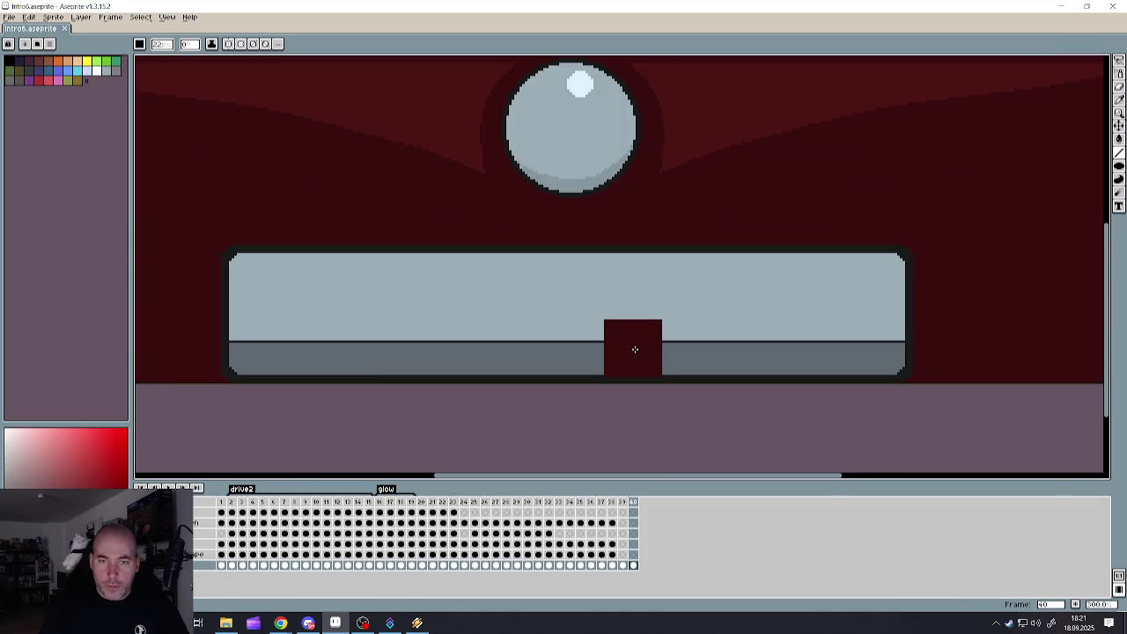
{"action": "scroll", "coordinate": [571, 317], "scroll_direction": "down", "scroll_amount": 1}
{"action": "scroll", "coordinate": [479, 319], "scroll_direction": "down", "scroll_amount": 1}
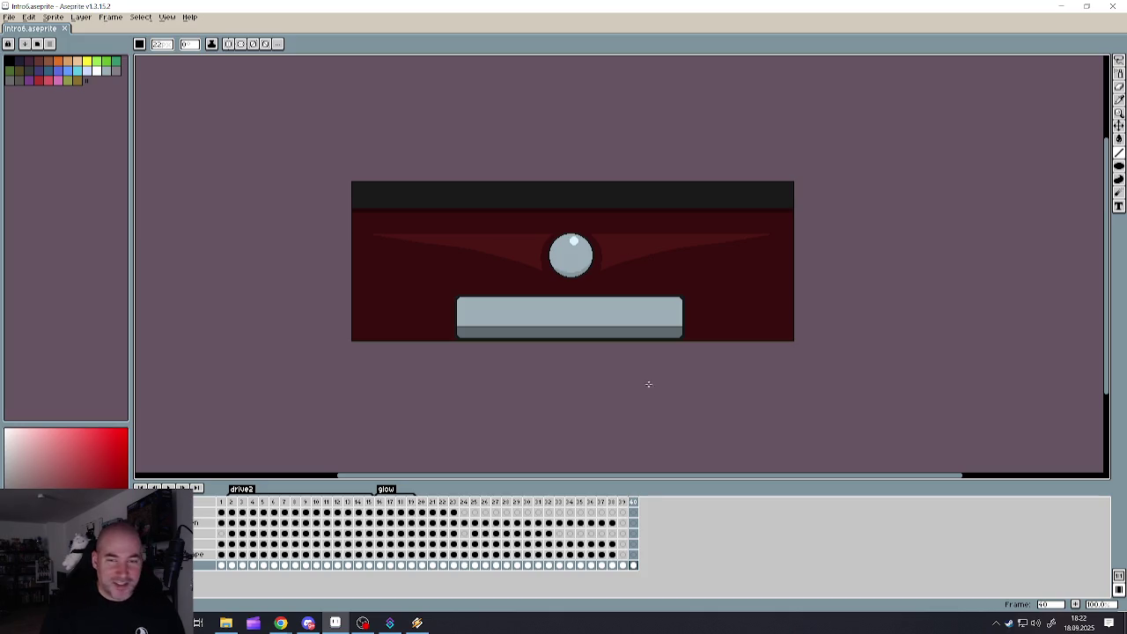
{"action": "left_click", "coordinate": [1064, 7]}
{"action": "mouse_move", "coordinate": [280, 624]}
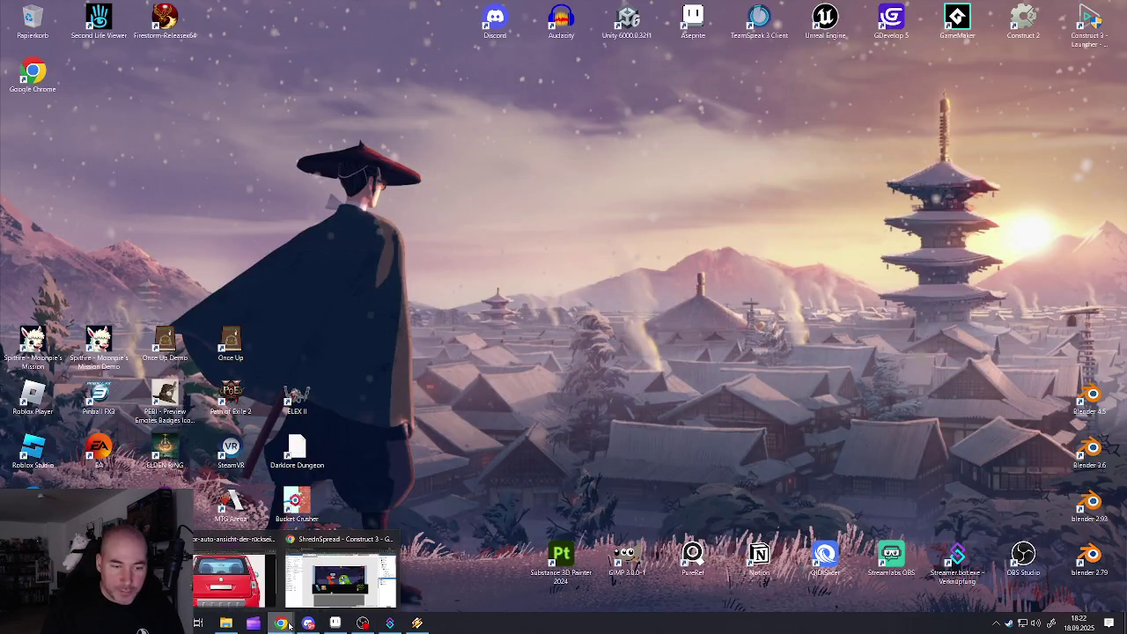
- Return to Construct 3, select the Dragon_Spikes_Lvl_02 sprite, then switch to the Google Images results
{"action": "left_click", "coordinate": [317, 604]}
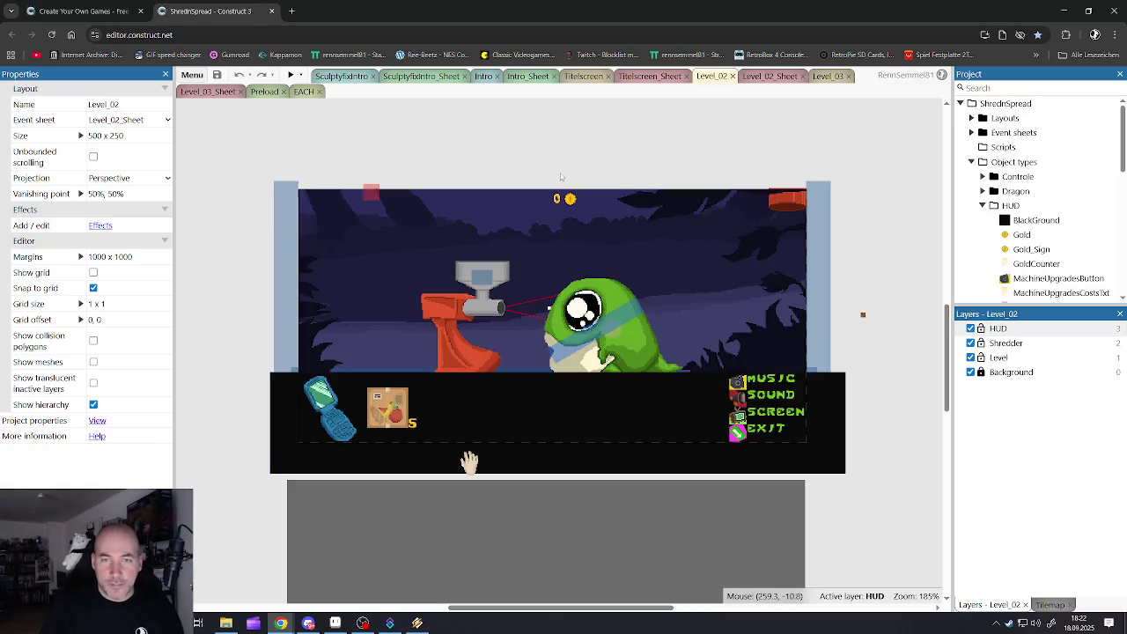
{"action": "left_click", "coordinate": [557, 167]}
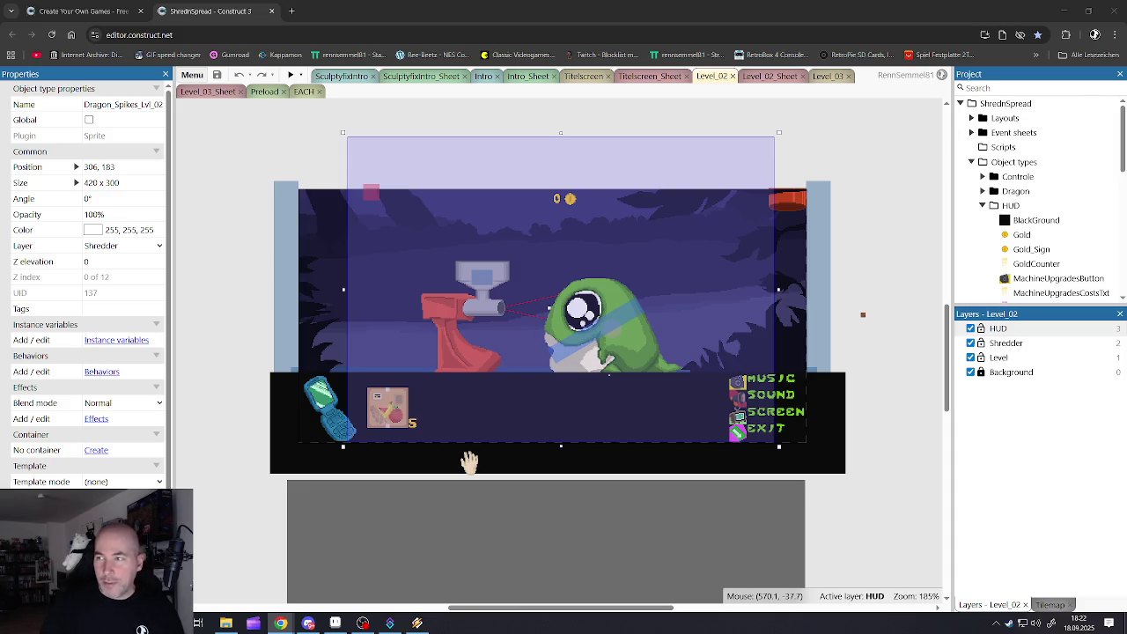
{"action": "key", "text": "alt+Tab"}
{"action": "scroll", "coordinate": [408, 399], "scroll_direction": "down", "scroll_amount": 5}
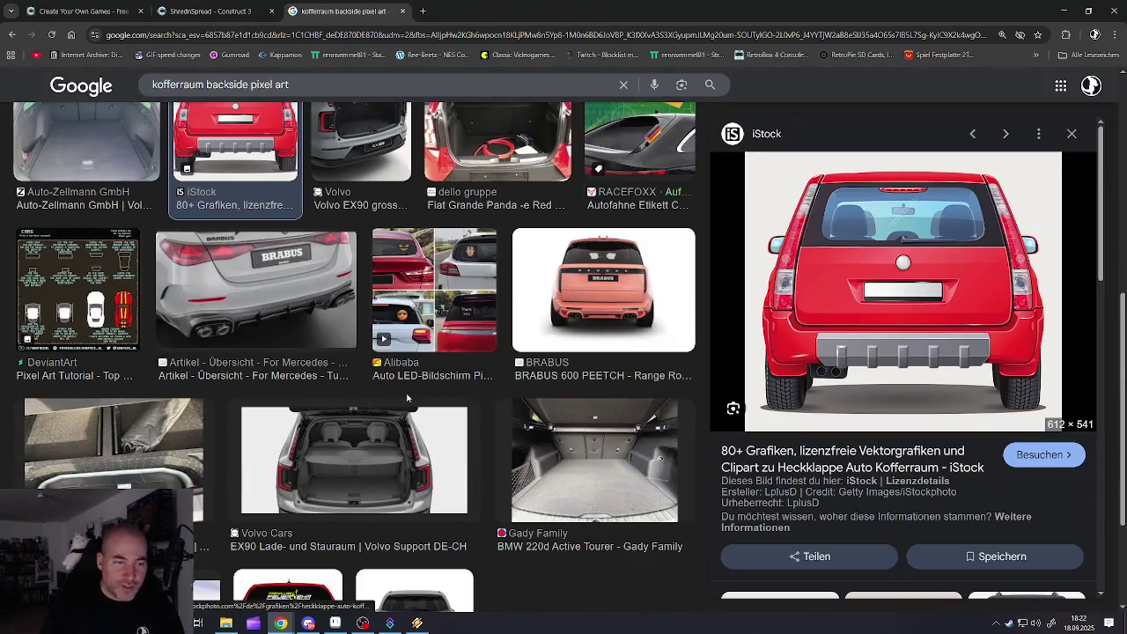
- Close the 'kofferraum backside pixel art' image tab and go to the SculptyfixIntro layout
{"action": "scroll", "coordinate": [407, 399], "scroll_direction": "down", "scroll_amount": 2}
{"action": "scroll", "coordinate": [401, 405], "scroll_direction": "up", "scroll_amount": 3}
{"action": "scroll", "coordinate": [393, 412], "scroll_direction": "up", "scroll_amount": 2}
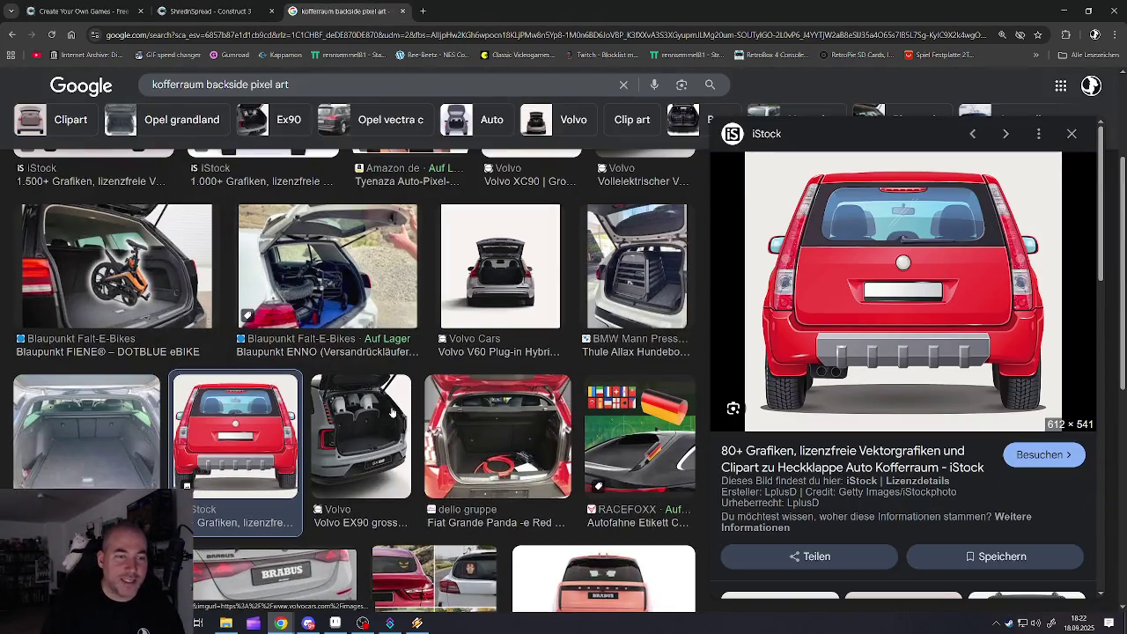
{"action": "scroll", "coordinate": [392, 412], "scroll_direction": "up", "scroll_amount": 2}
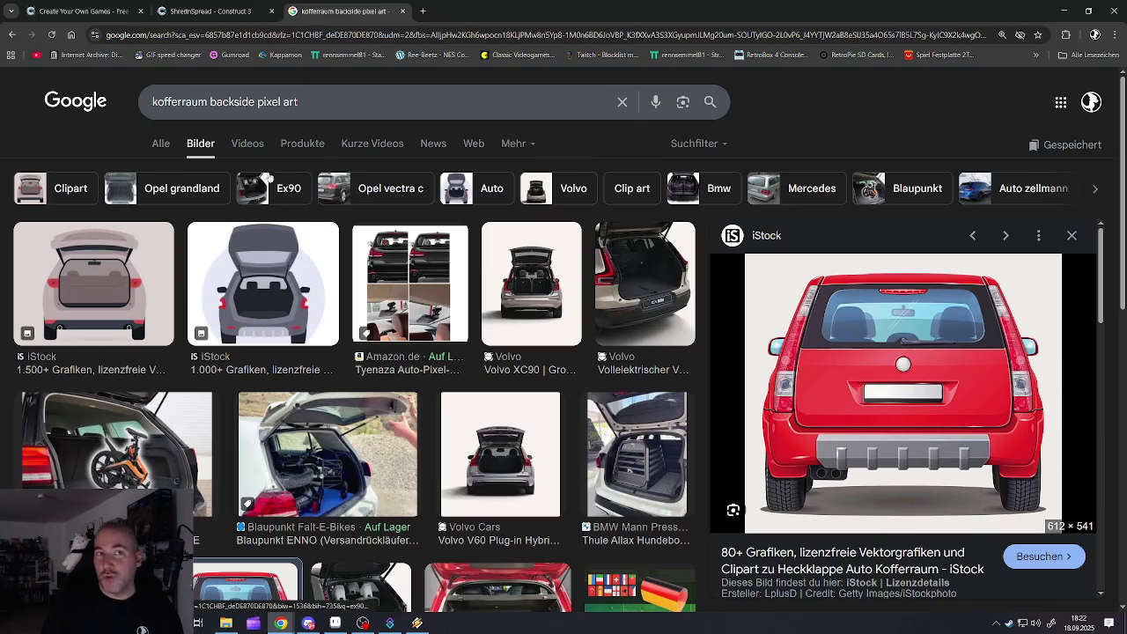
{"action": "middle_click", "coordinate": [332, 12]}
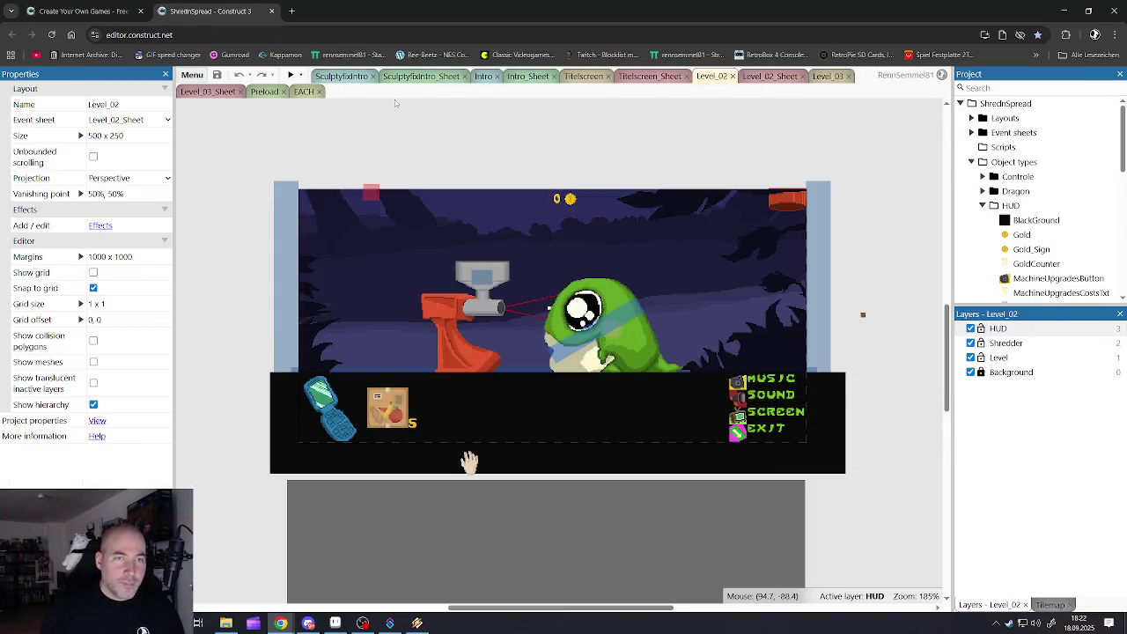
{"action": "left_click", "coordinate": [338, 79]}
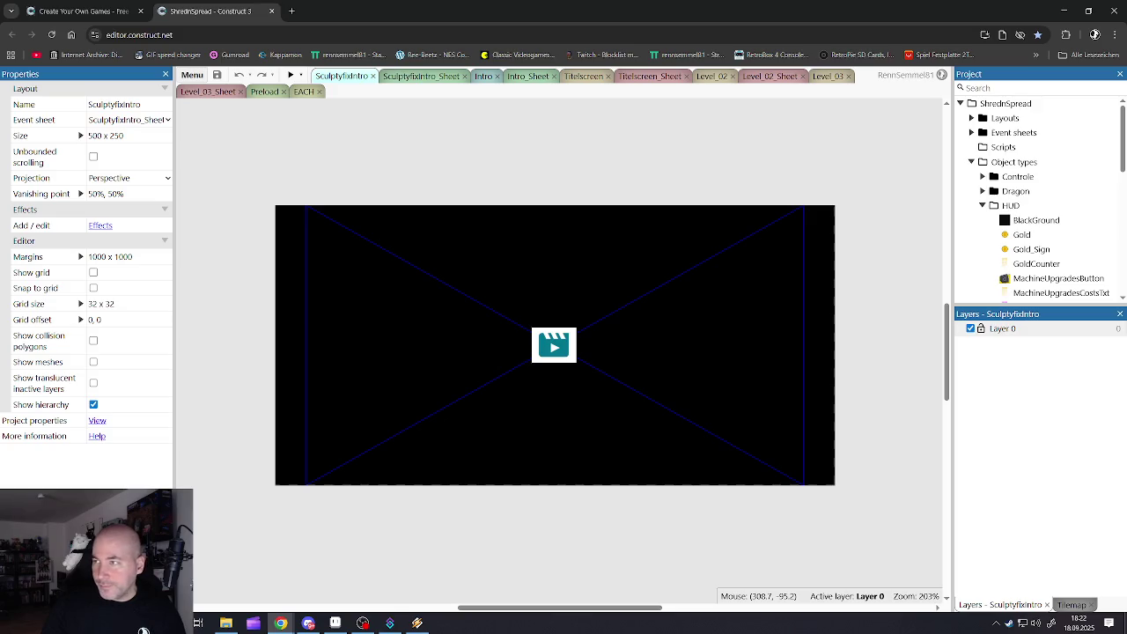
- Switch away from the browser and back to Construct 3's SculptyfixIntro layout
{"action": "key", "text": "alt+Tab"}
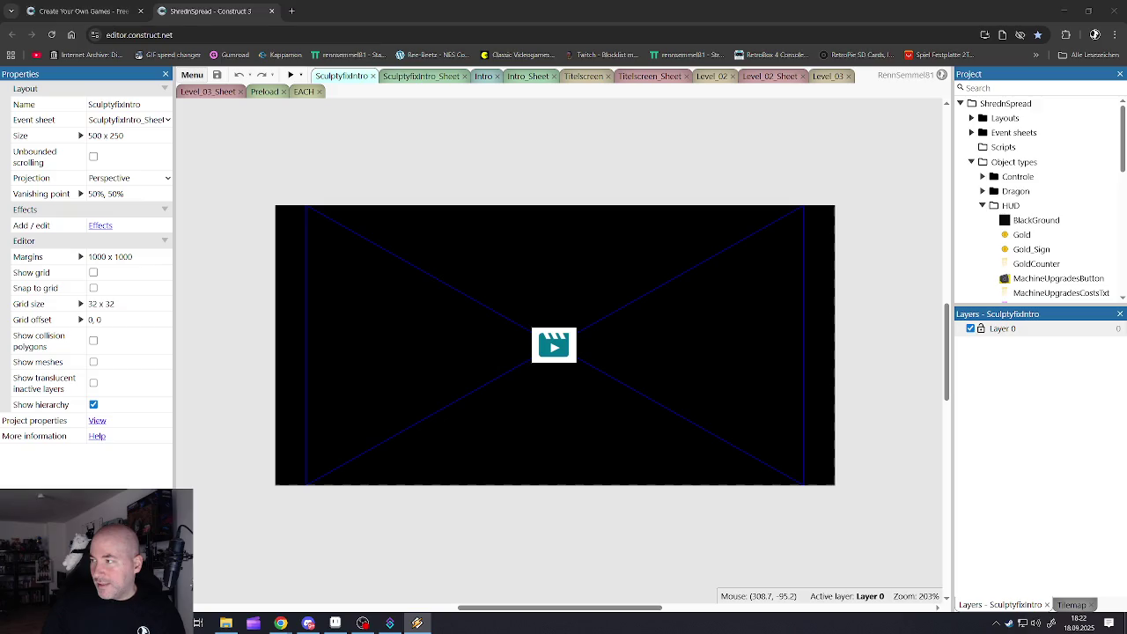
{"action": "key", "text": "alt+Tab"}
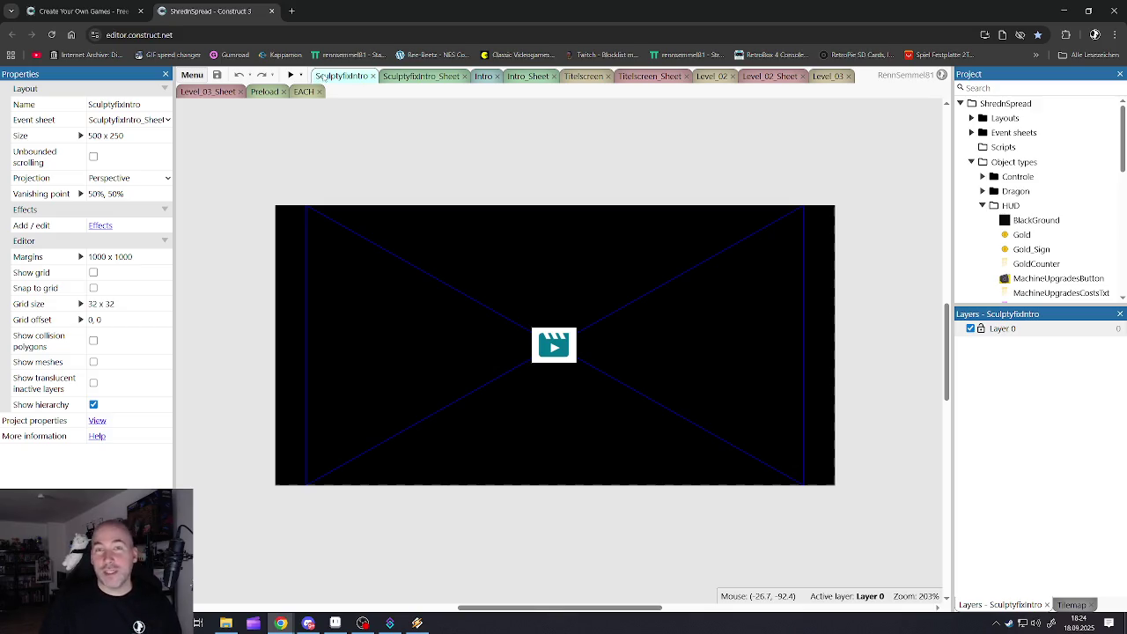
- Launch the game preview and maximise its window
{"action": "left_click", "coordinate": [291, 75]}
{"action": "left_click", "coordinate": [1036, 25]}
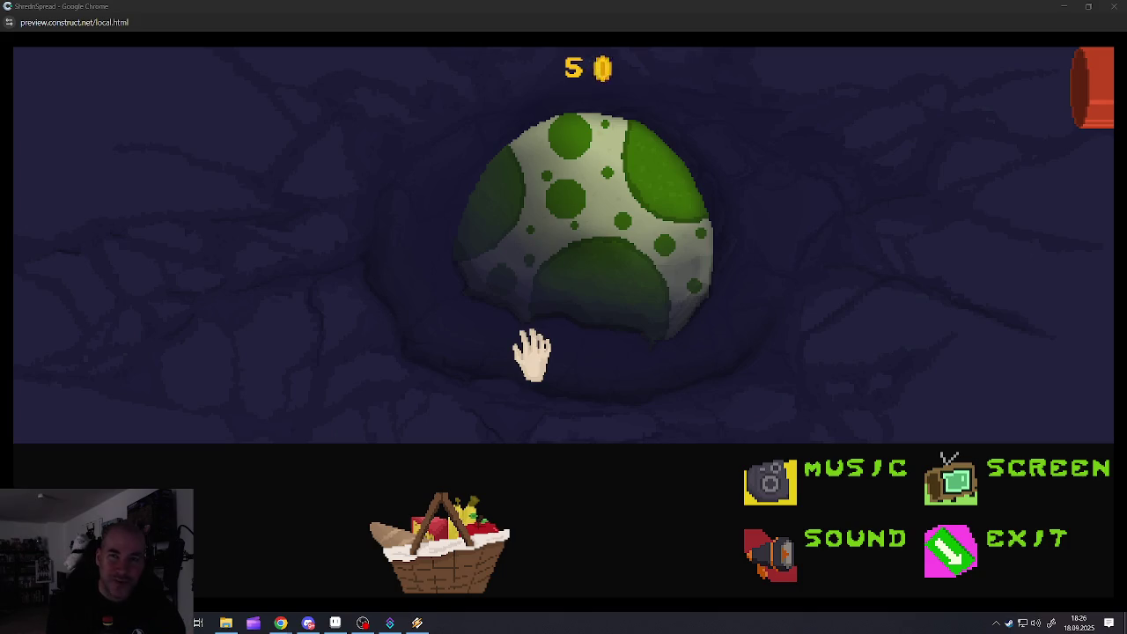
- Throw the apple, banana, cheese and bread from the food basket, then hatch the egg
{"action": "left_click", "coordinate": [458, 577]}
{"action": "left_click", "coordinate": [251, 541]}
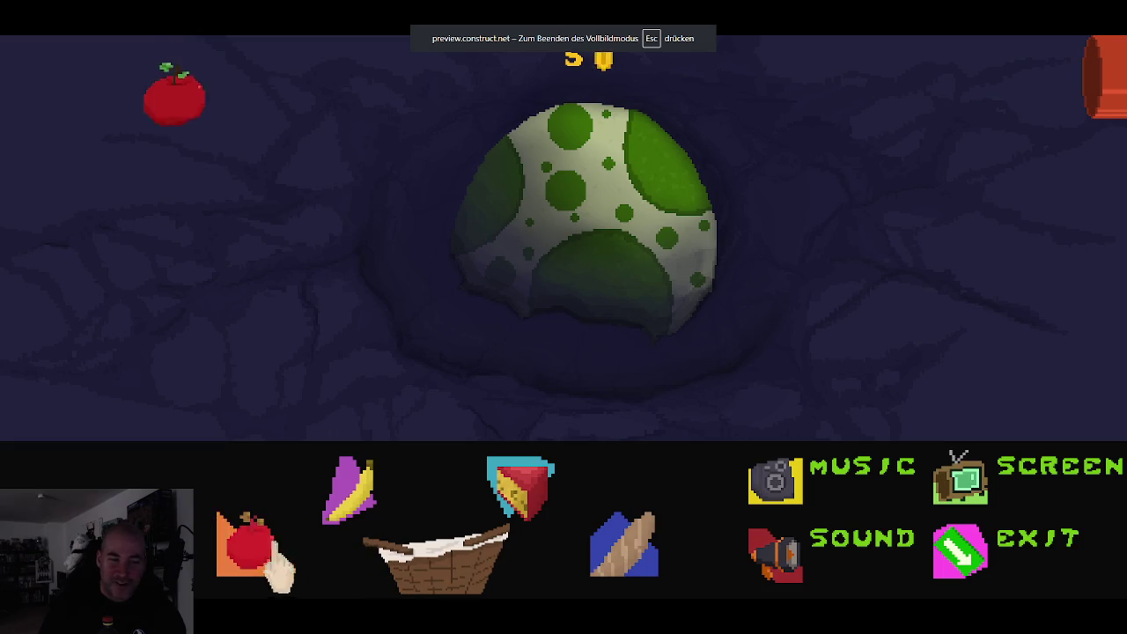
{"action": "left_click", "coordinate": [351, 493]}
{"action": "left_click", "coordinate": [533, 511]}
{"action": "left_click", "coordinate": [624, 546]}
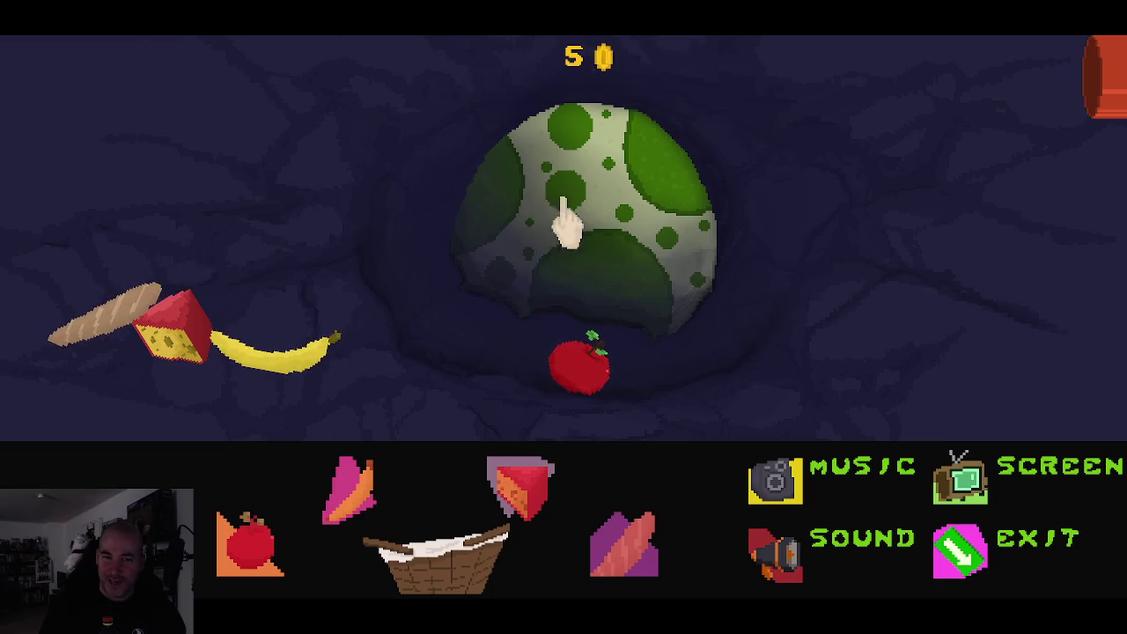
{"action": "left_click", "coordinate": [596, 205]}
{"action": "left_click", "coordinate": [596, 205]}
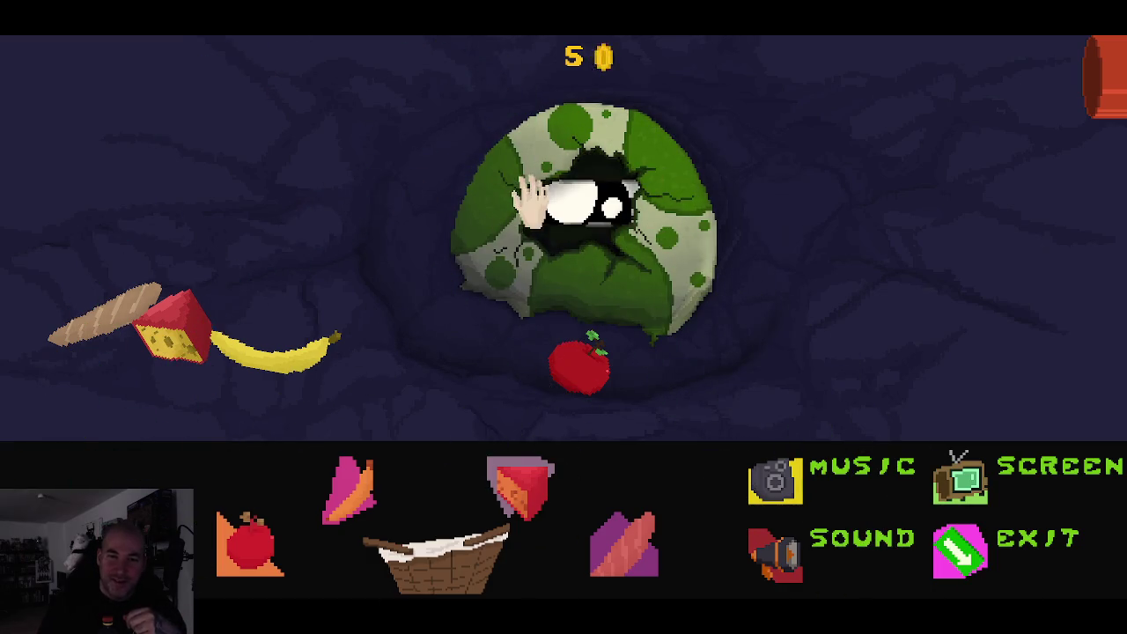
{"action": "left_click", "coordinate": [567, 216]}
- Feed the apple, banana, cheese and bread to the hatched green creature
{"action": "left_click_drag", "start_coordinate": [583, 369], "coordinate": [589, 277]}
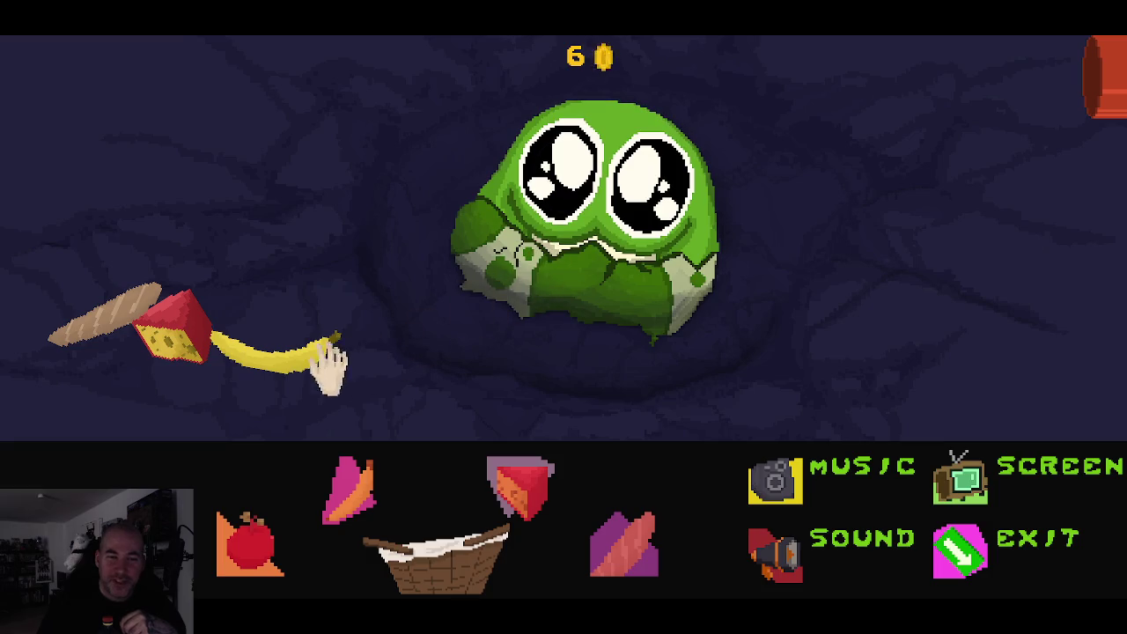
{"action": "left_click_drag", "start_coordinate": [273, 370], "coordinate": [506, 282]}
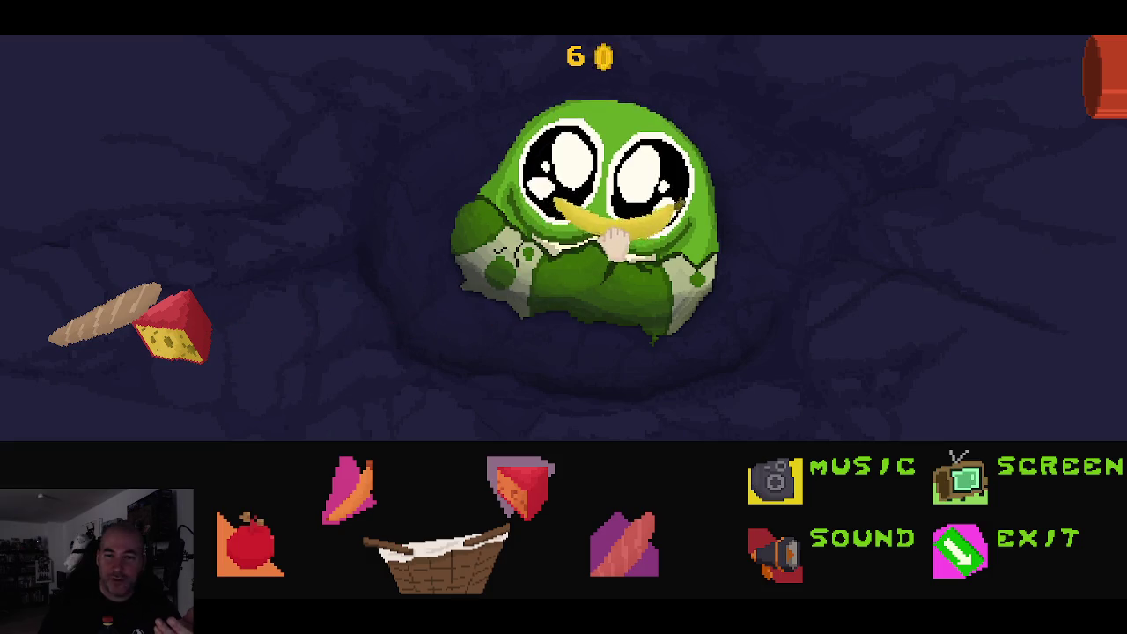
{"action": "left_click_drag", "start_coordinate": [220, 321], "coordinate": [528, 247]}
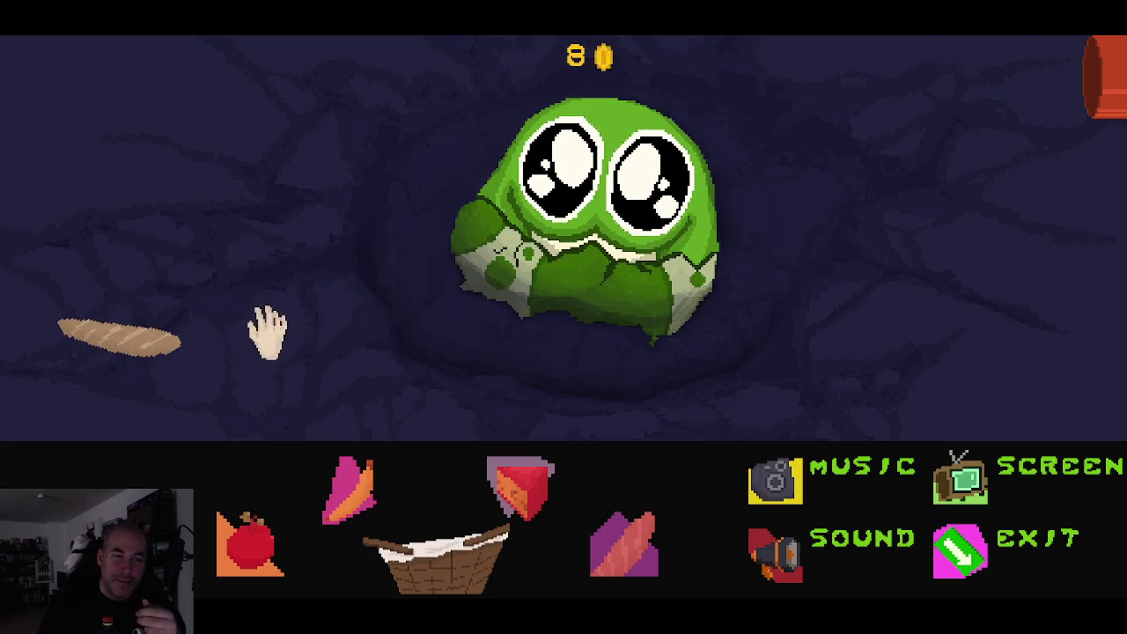
{"action": "mouse_move", "coordinate": [131, 351]}
{"action": "left_mouse_down"}
{"action": "mouse_move", "coordinate": [451, 304]}
{"action": "mouse_move", "coordinate": [573, 255]}
{"action": "left_mouse_up"}
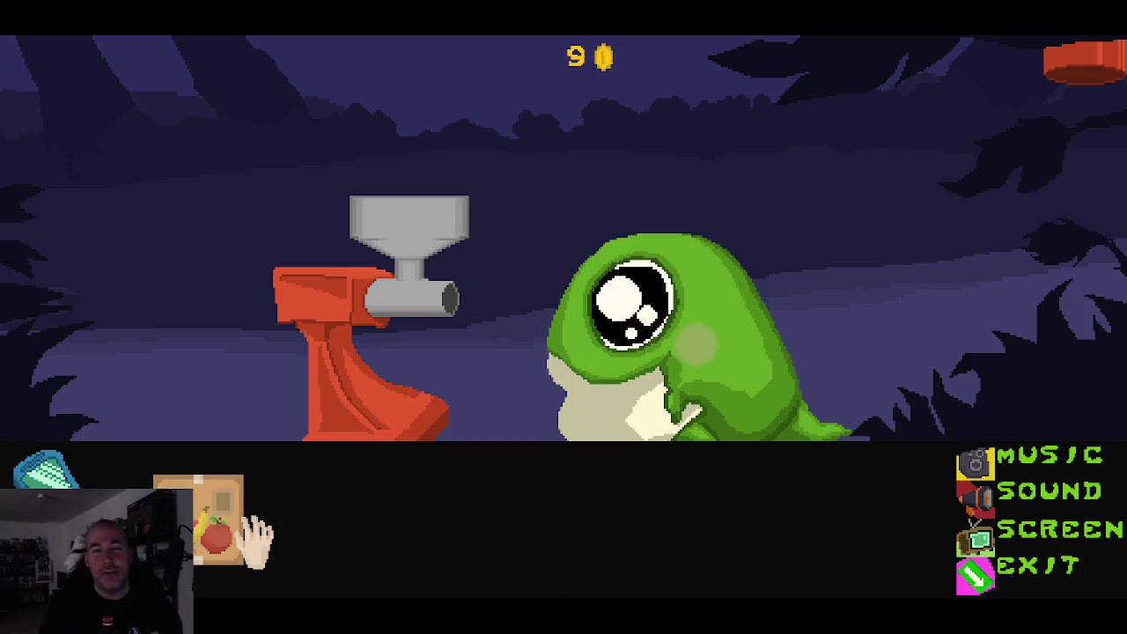
- Buy a 5-coin food crate and drop the apple into the grinder funnel
{"action": "left_click", "coordinate": [222, 529]}
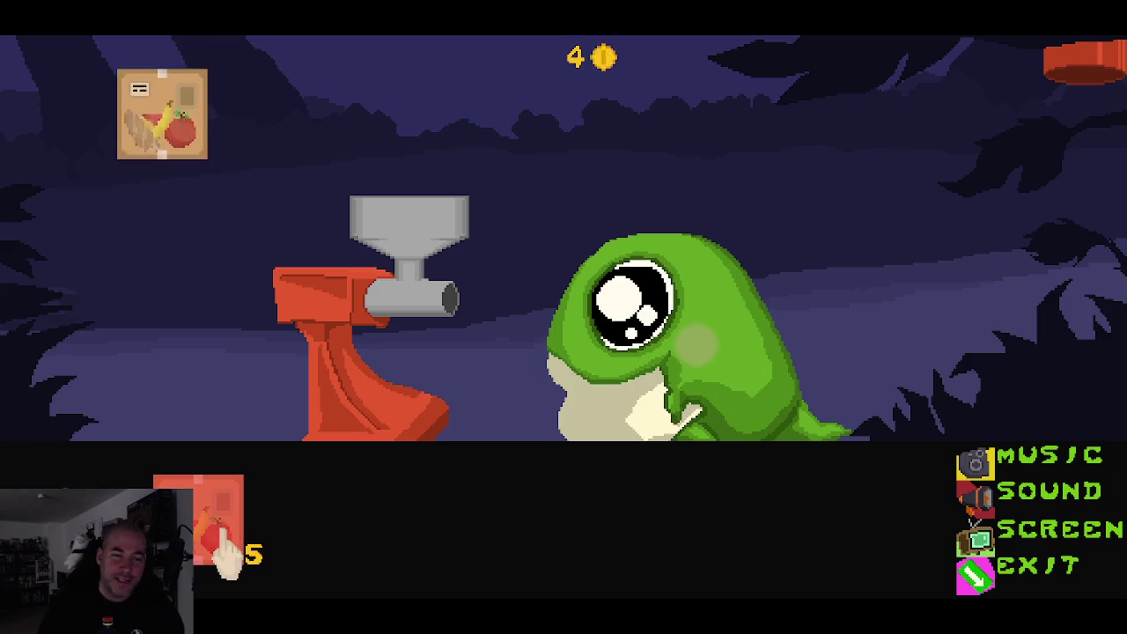
{"action": "left_click_drag", "start_coordinate": [114, 344], "coordinate": [421, 168]}
{"action": "left_click_drag", "start_coordinate": [252, 396], "coordinate": [414, 180]}
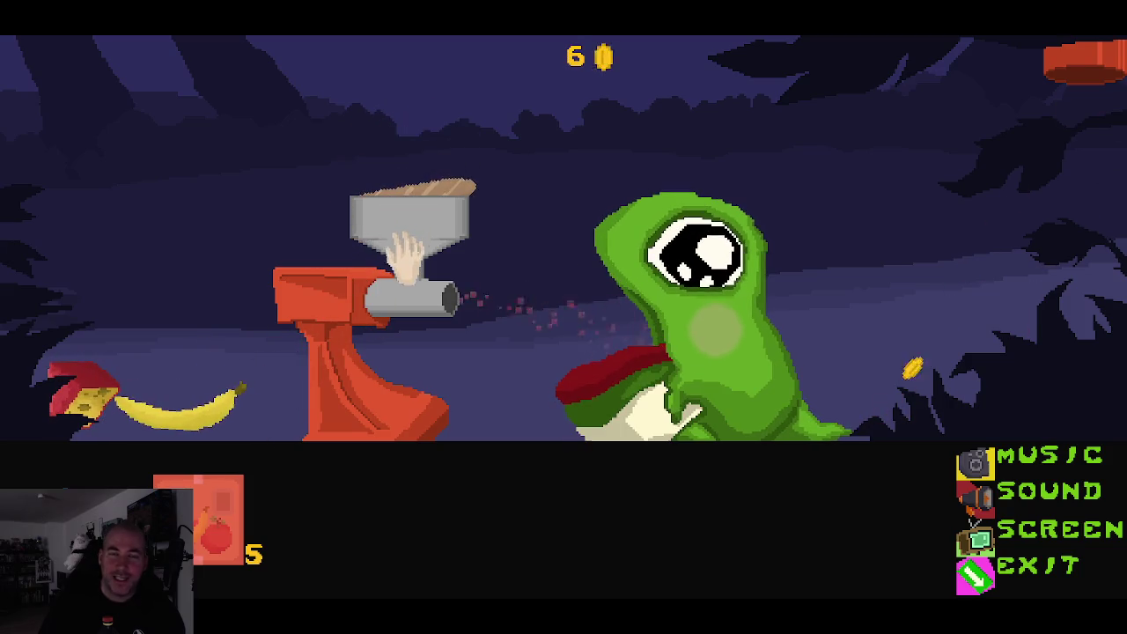
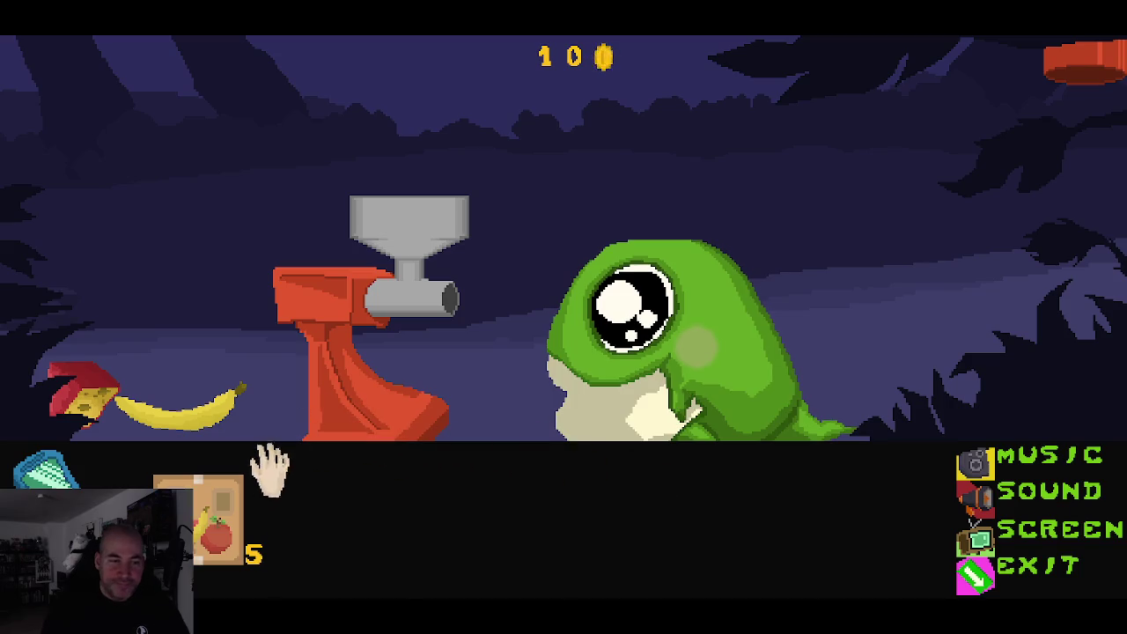
- Drag the banana and the red cheese into the grinder hopper, then close the game preview
{"action": "left_click_drag", "start_coordinate": [217, 403], "coordinate": [446, 185]}
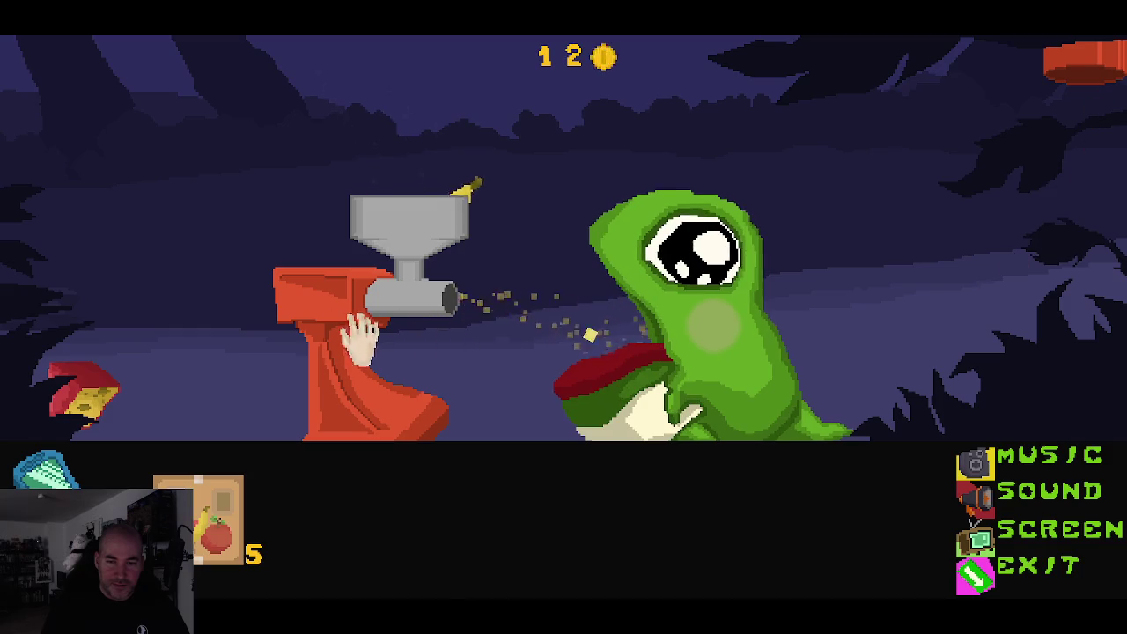
{"action": "mouse_move", "coordinate": [94, 392]}
{"action": "left_mouse_down"}
{"action": "mouse_move", "coordinate": [425, 169]}
{"action": "mouse_move", "coordinate": [424, 181]}
{"action": "left_mouse_up"}
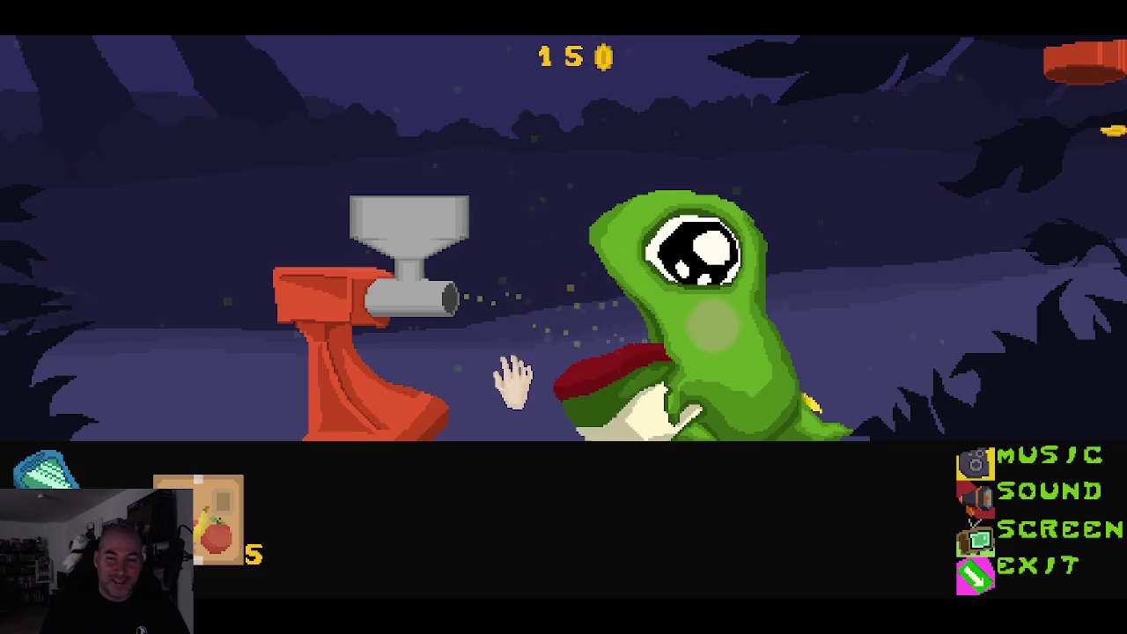
{"action": "left_click", "coordinate": [973, 577]}
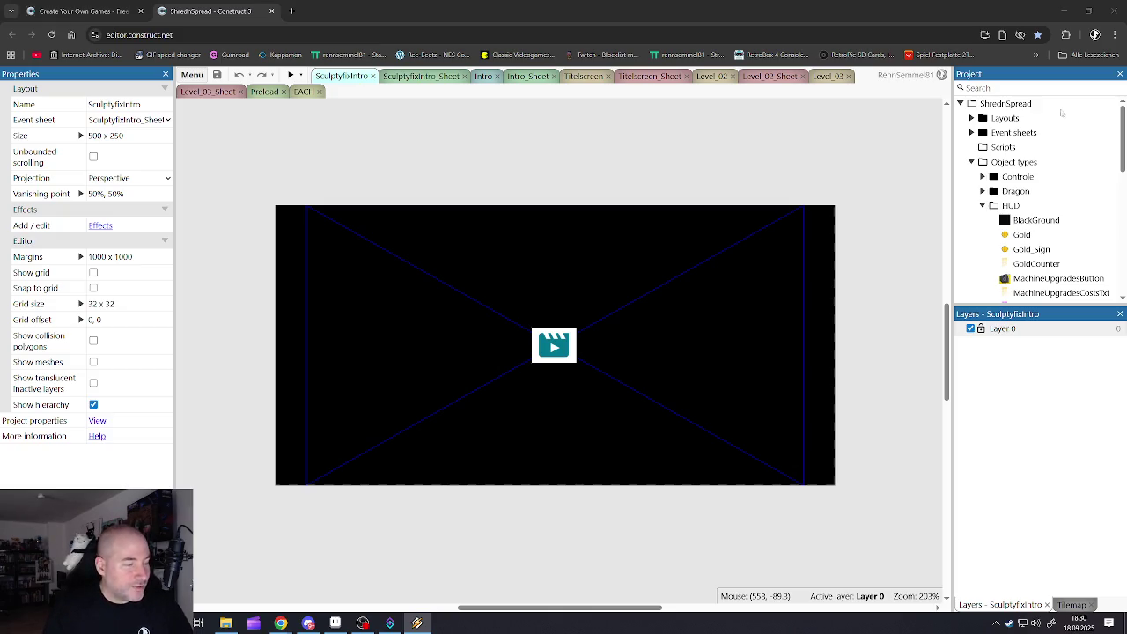
- Switch the Construct 3 editor to the Level_02 layout and minimize the browser window
{"action": "left_click", "coordinate": [515, 156]}
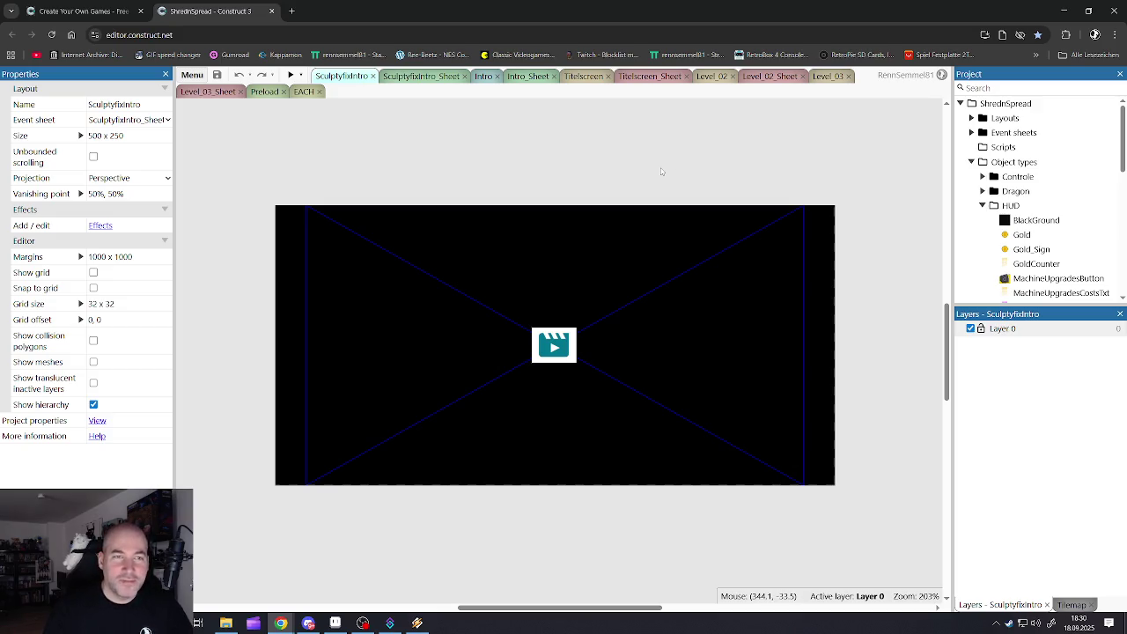
{"action": "left_click", "coordinate": [710, 78]}
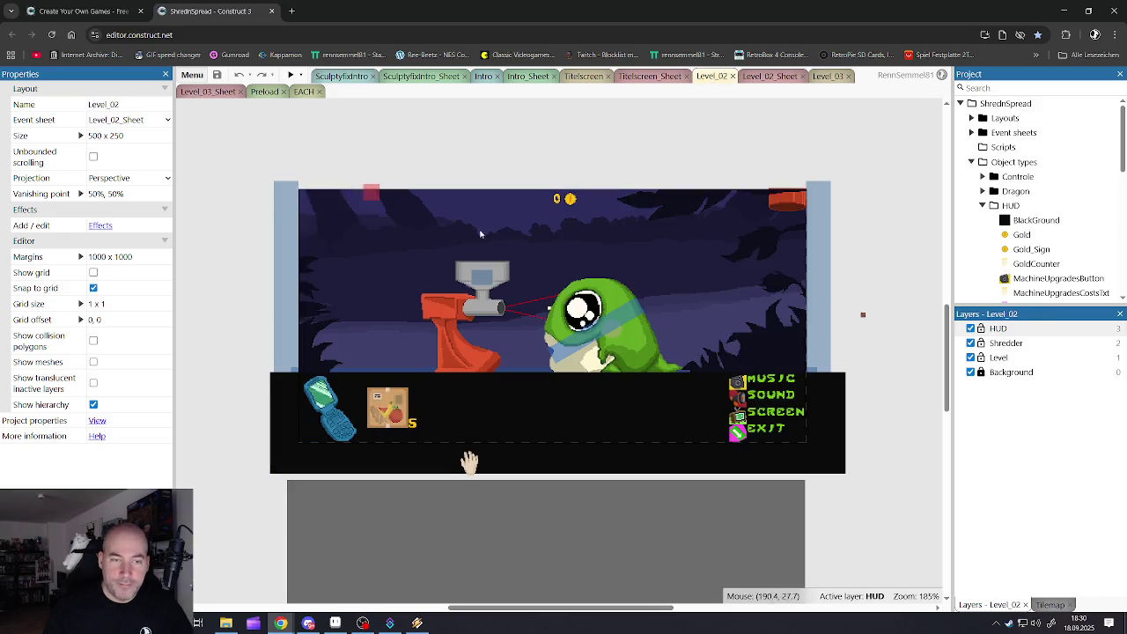
{"action": "left_click", "coordinate": [1062, 11]}
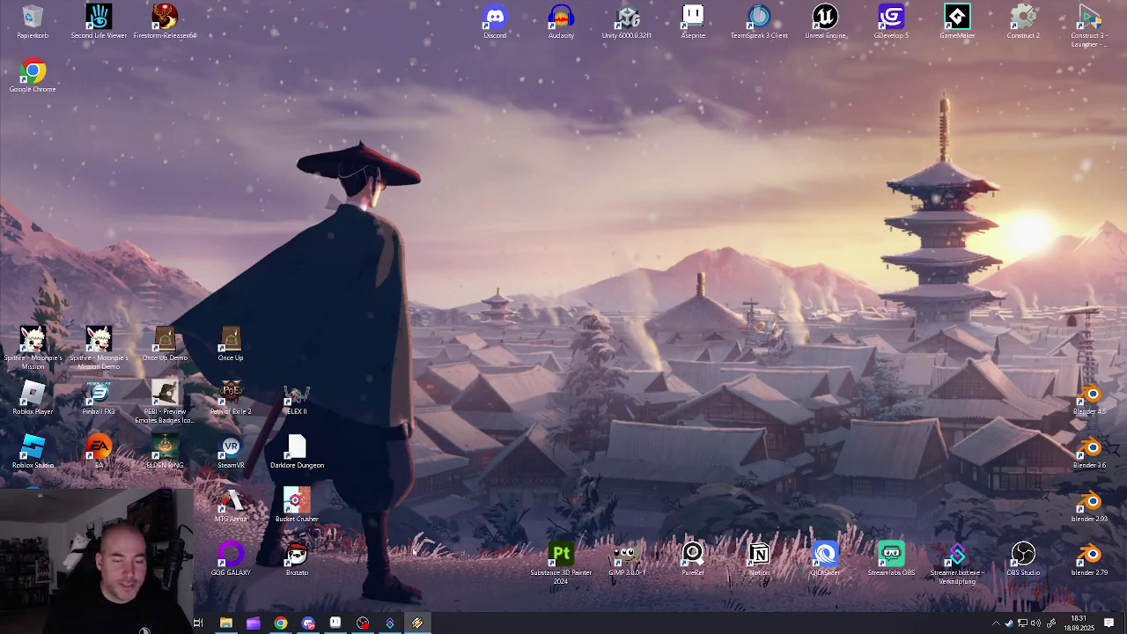
- Bring Aseprite back to the front and hide the Construct 3 editor
{"action": "left_click", "coordinate": [335, 623]}
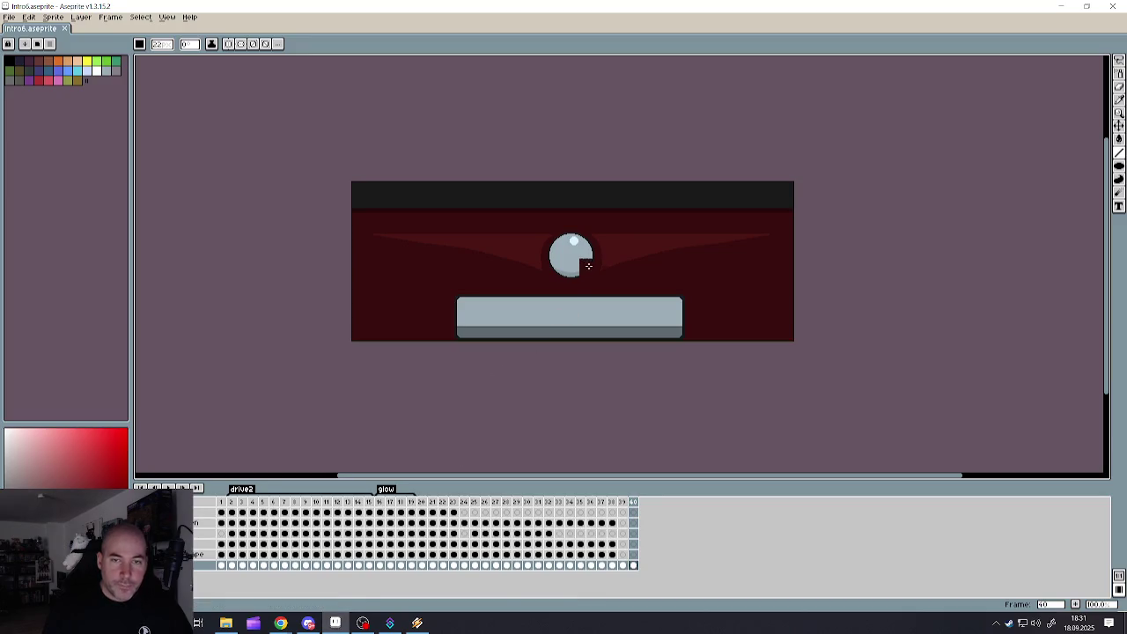
{"action": "scroll", "coordinate": [611, 236], "scroll_direction": "up", "scroll_amount": 1}
{"action": "scroll", "coordinate": [607, 237], "scroll_direction": "down", "scroll_amount": 1}
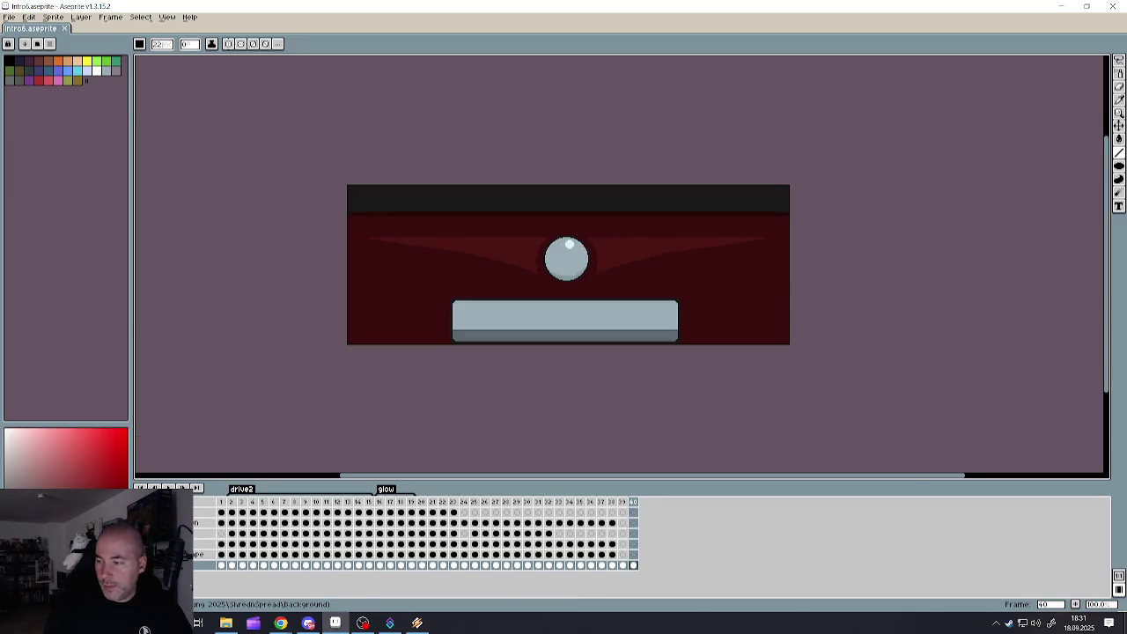
{"action": "key", "text": "alt+Tab"}
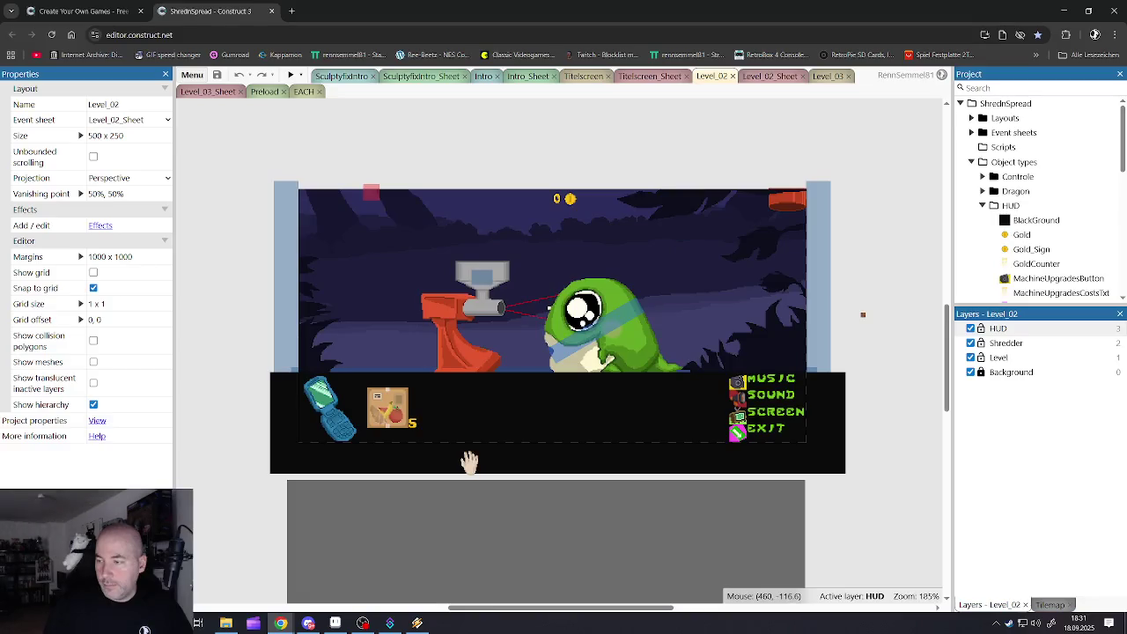
{"action": "left_click", "coordinate": [1064, 10]}
- Try adding and clearing a frame after frame 39, then undo those changes
{"action": "right_click", "coordinate": [623, 501]}
{"action": "left_click", "coordinate": [642, 522]}
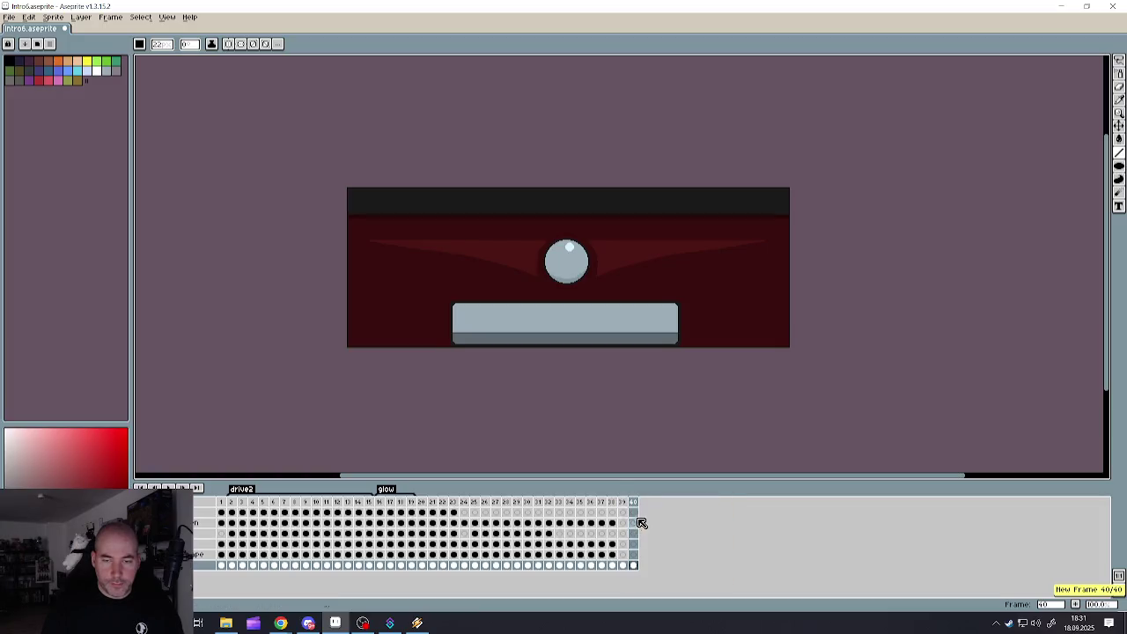
{"action": "key", "text": "ctrl+z"}
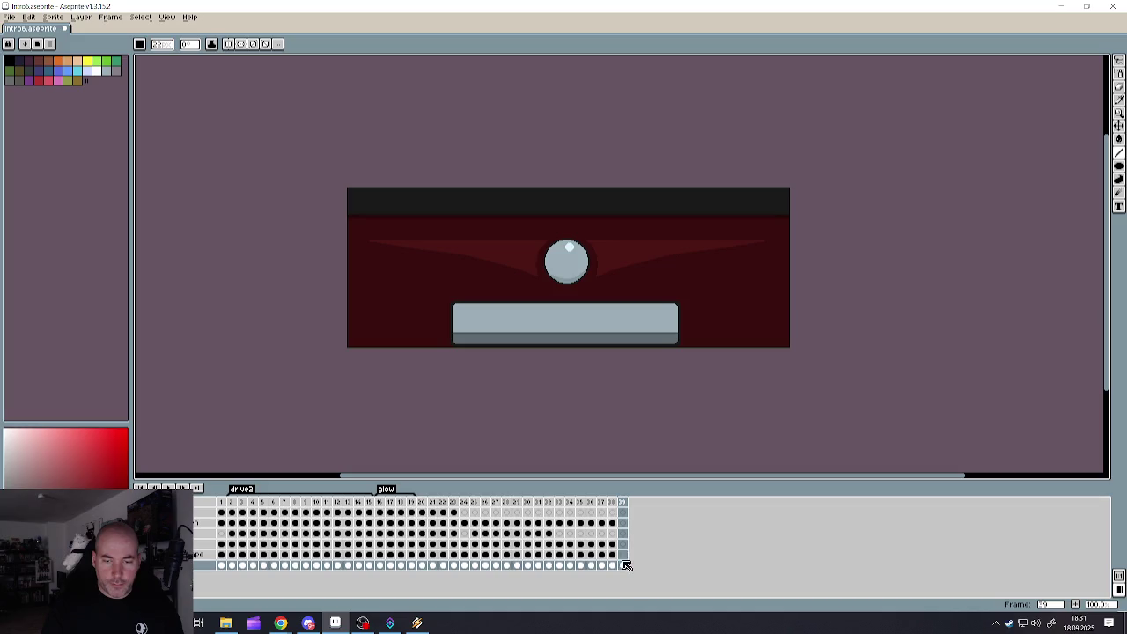
{"action": "left_click", "coordinate": [1119, 61]}
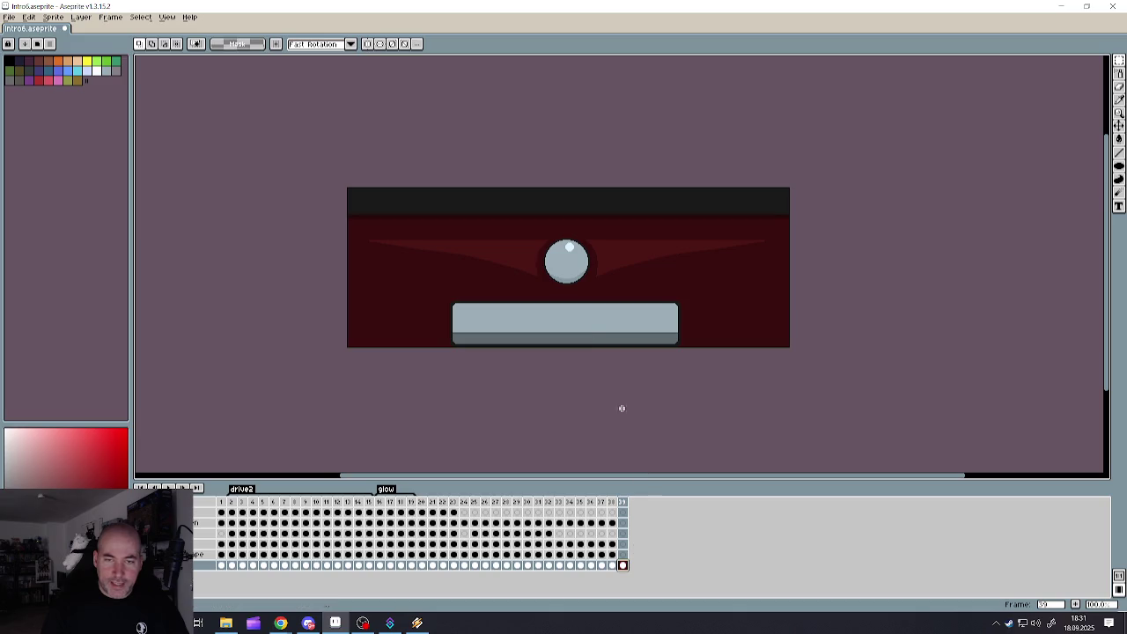
{"action": "key", "text": "ctrl+a"}
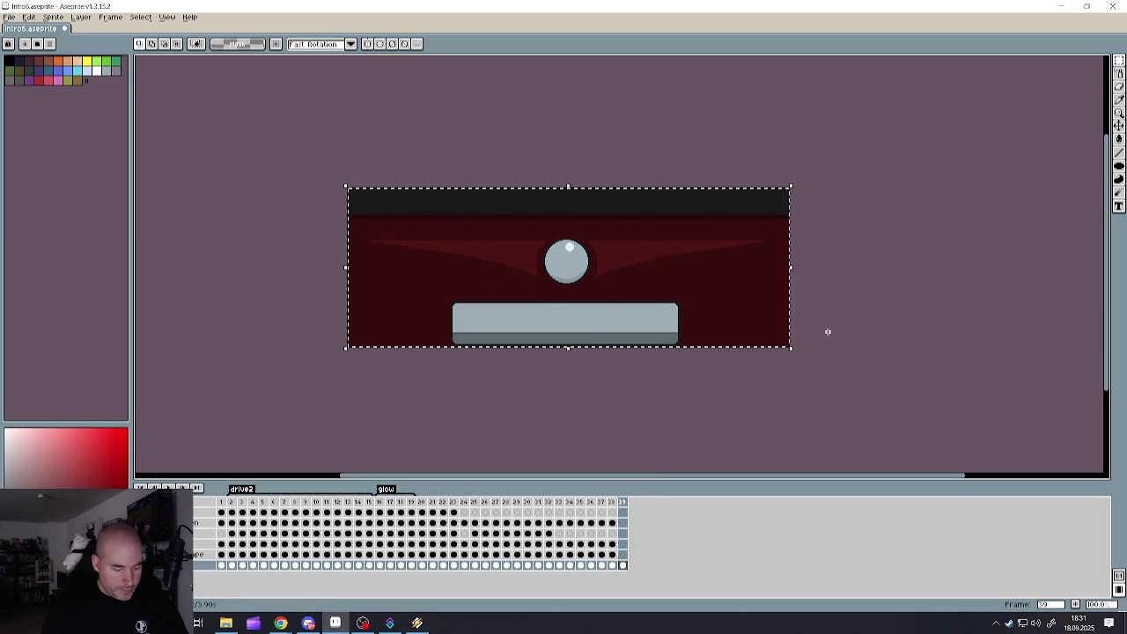
{"action": "key", "text": "Delete"}
{"action": "left_click_drag", "start_coordinate": [623, 565], "coordinate": [623, 543]}
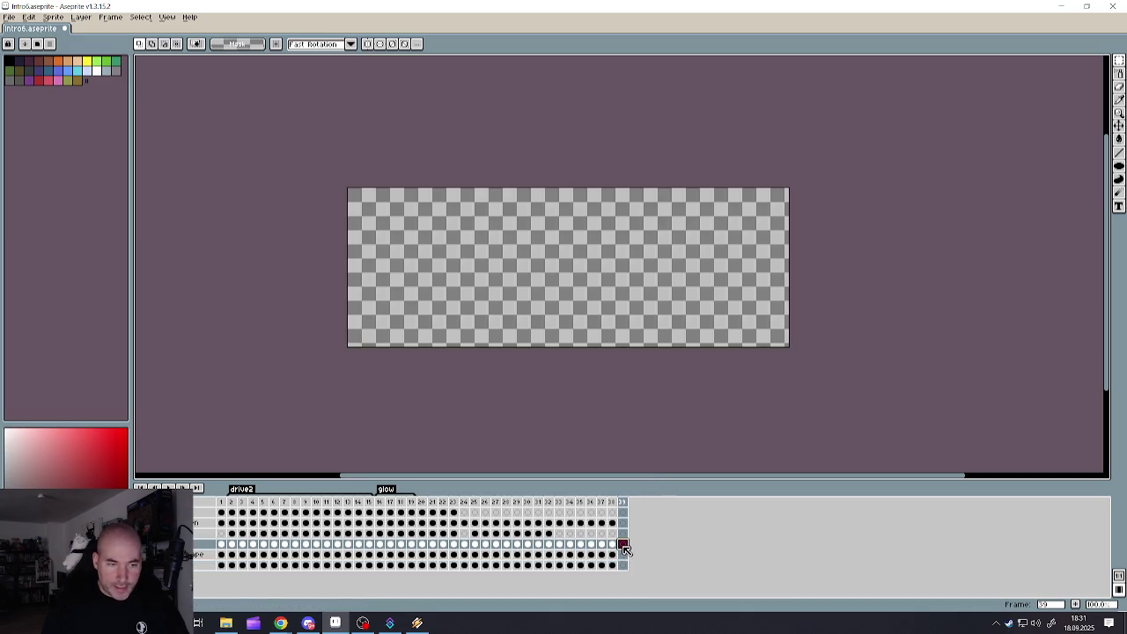
{"action": "key", "text": "ctrl+z"}
{"action": "key", "text": "ctrl+z"}
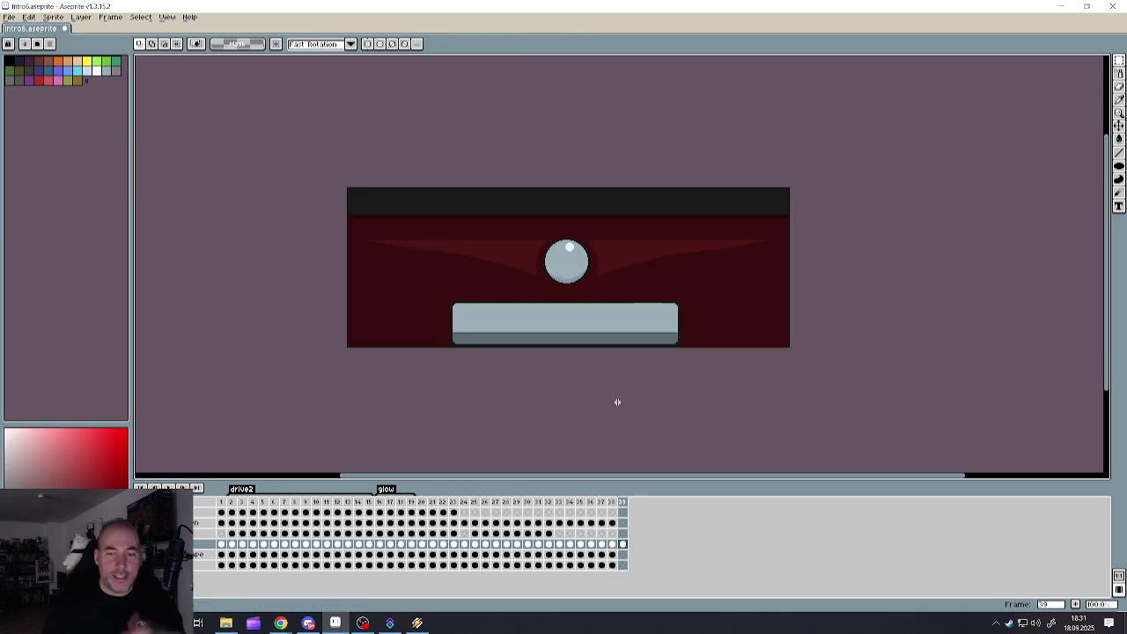
{"action": "key", "text": "ctrl+z"}
{"action": "left_click", "coordinate": [623, 503]}
- Add a new frame 40 after frame 39 and select its entire contents
{"action": "right_click", "coordinate": [624, 503]}
{"action": "left_click", "coordinate": [643, 524]}
{"action": "left_click", "coordinate": [633, 564]}
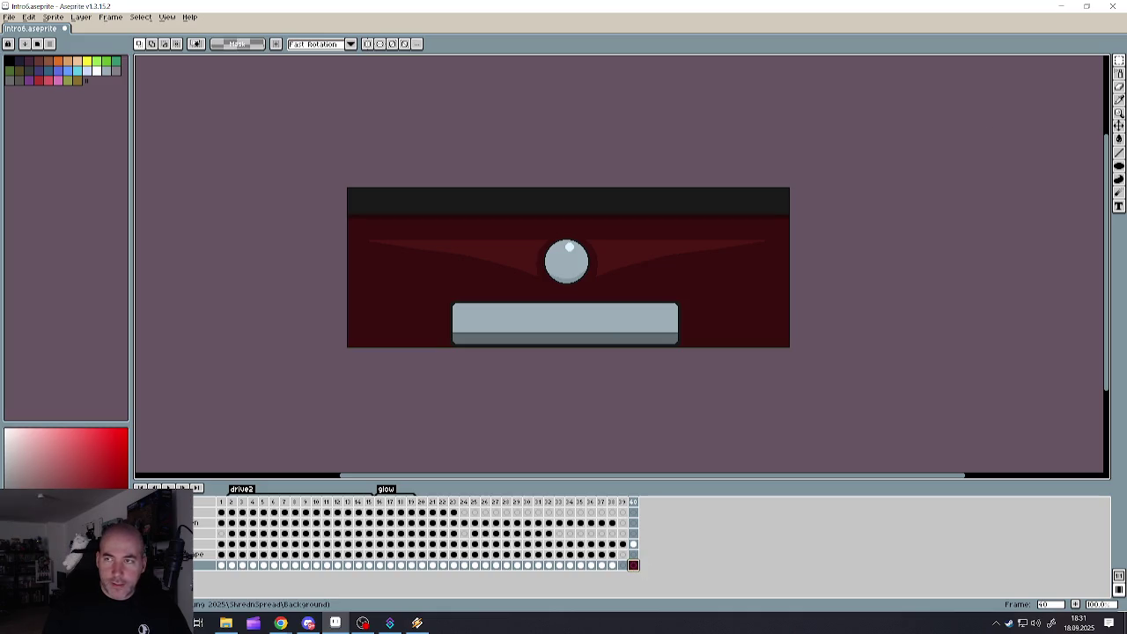
{"action": "key", "text": "ctrl+a"}
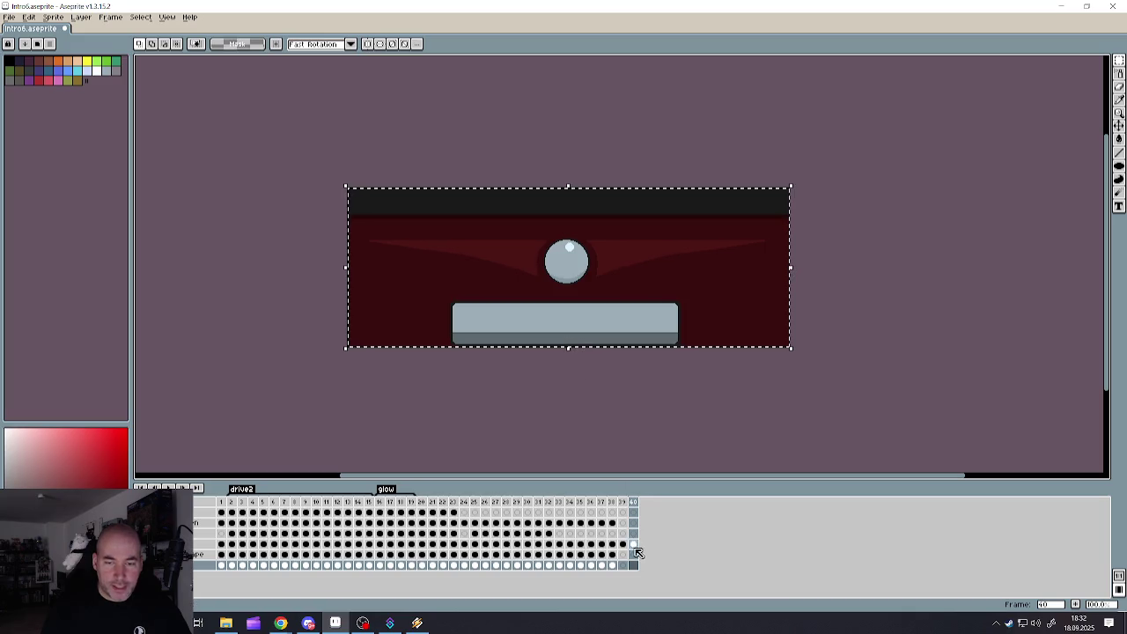
- Shift frame 40's picture up about 22 pixels and commit the move
{"action": "left_click", "coordinate": [634, 545]}
{"action": "left_click_drag", "start_coordinate": [571, 348], "coordinate": [571, 322]}
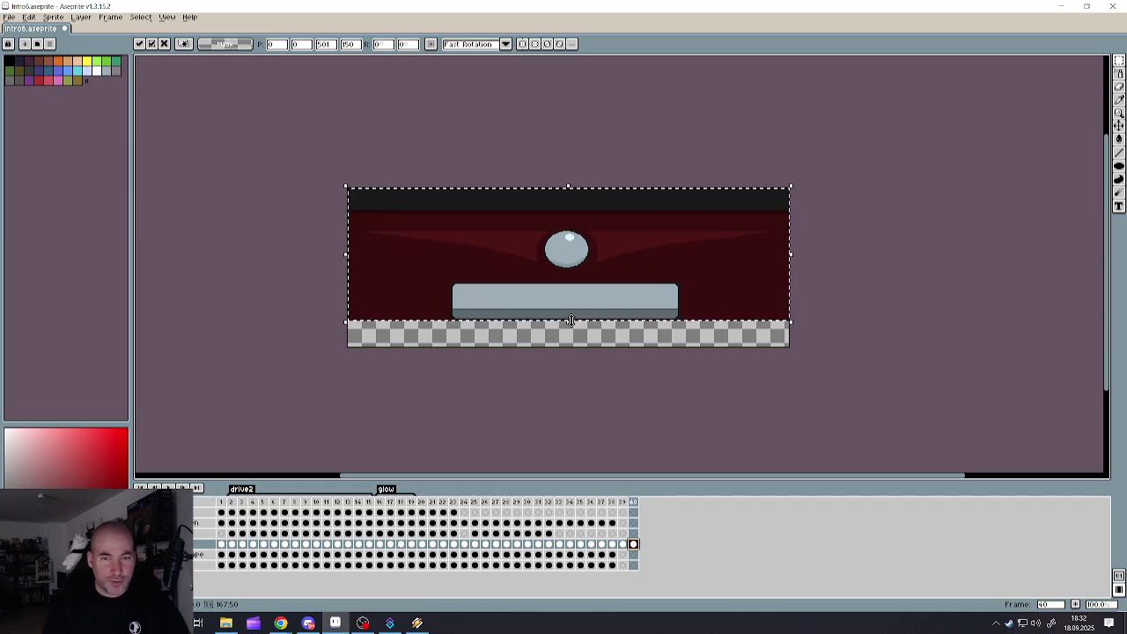
{"action": "left_click", "coordinate": [900, 218]}
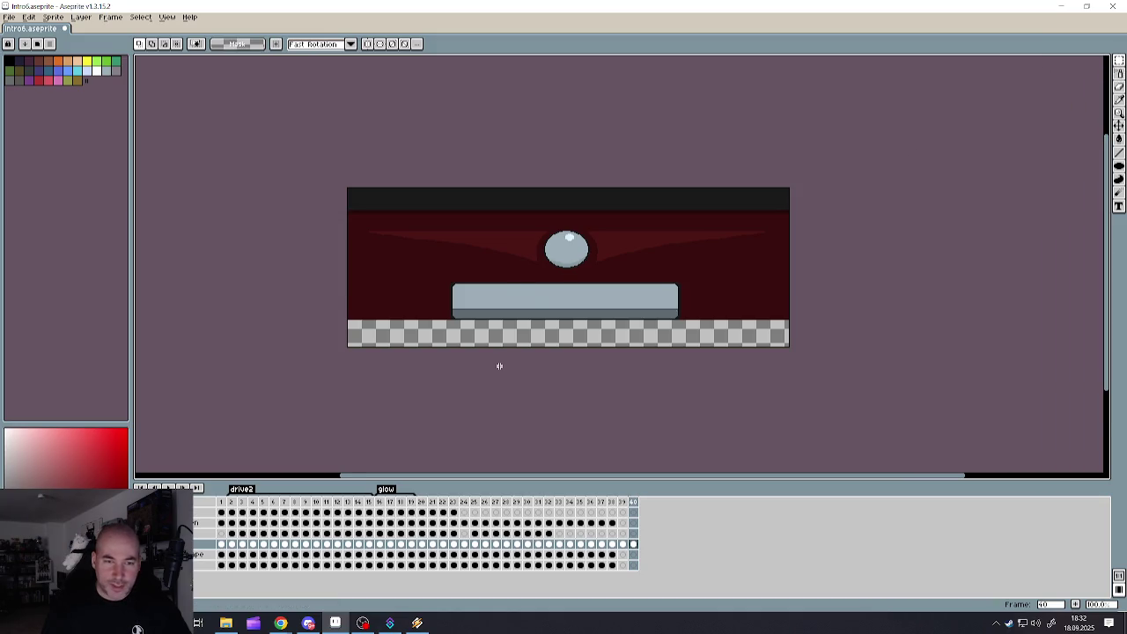
{"action": "scroll", "coordinate": [500, 365], "scroll_direction": "up", "scroll_amount": 1}
- Fill the empty gap beneath the picture with dark red
{"action": "mouse_move", "coordinate": [200, 299]}
{"action": "left_mouse_down"}
{"action": "mouse_move", "coordinate": [1091, 324]}
{"action": "mouse_move", "coordinate": [1090, 337]}
{"action": "left_mouse_up"}
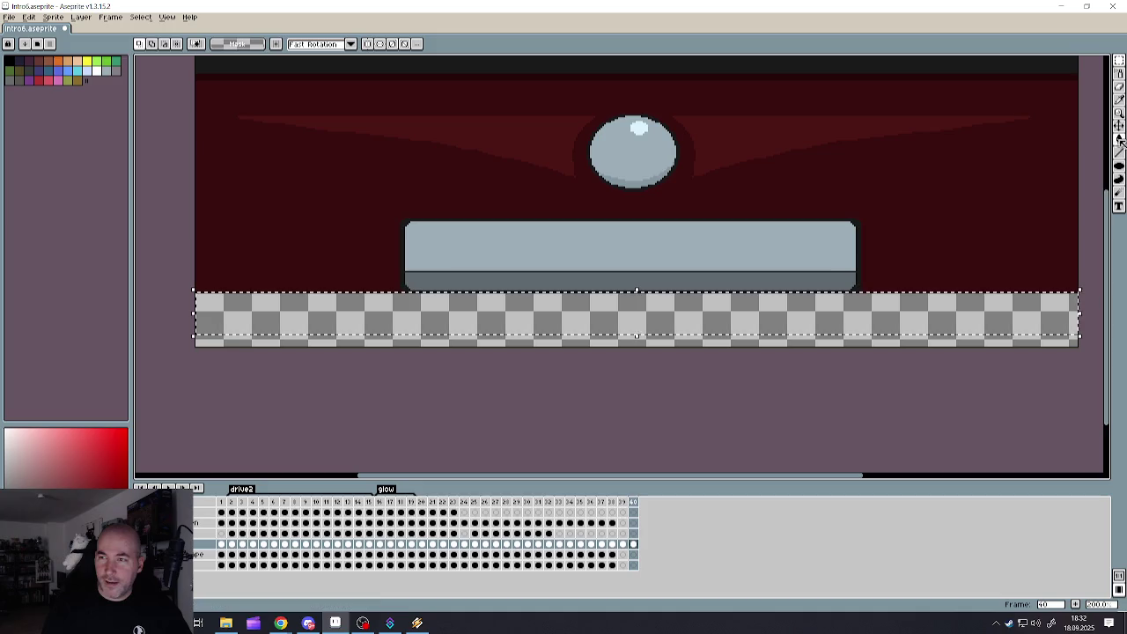
{"action": "left_click", "coordinate": [1121, 139]}
{"action": "left_click", "coordinate": [396, 323]}
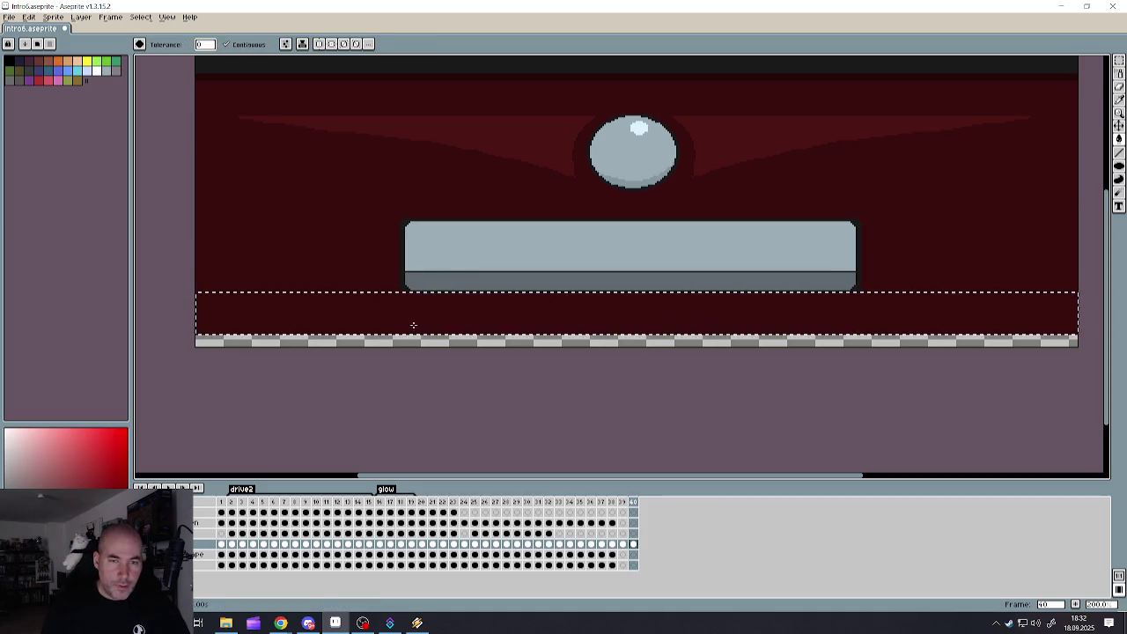
{"action": "key", "text": "ctrl+d"}
{"action": "scroll", "coordinate": [537, 331], "scroll_direction": "down", "scroll_amount": 1}
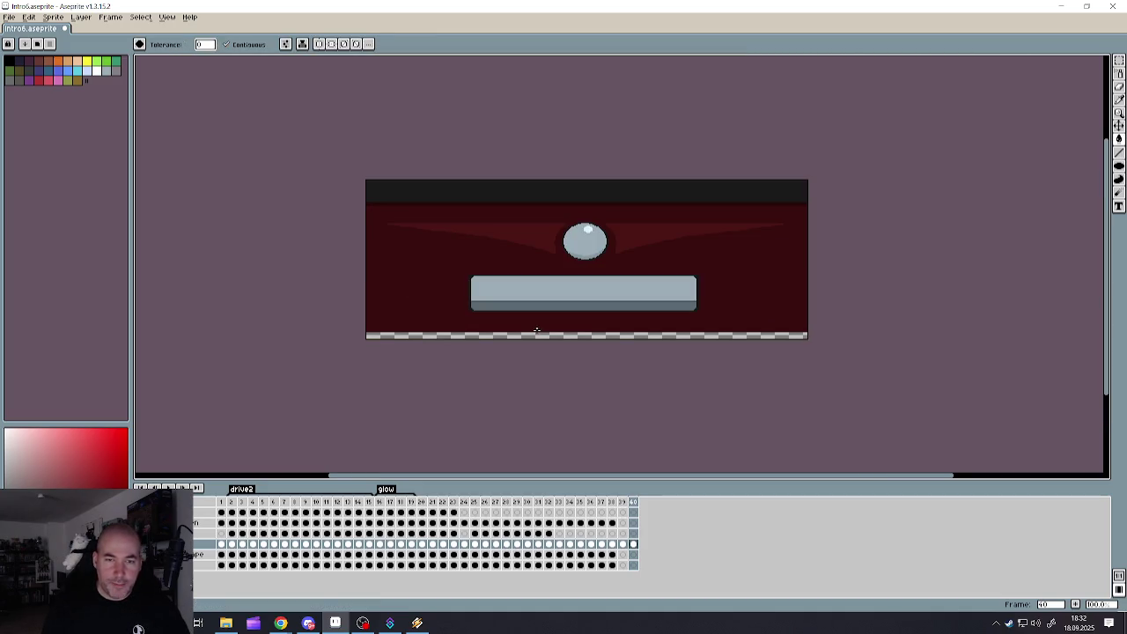
{"action": "scroll", "coordinate": [537, 331], "scroll_direction": "up", "scroll_amount": 1}
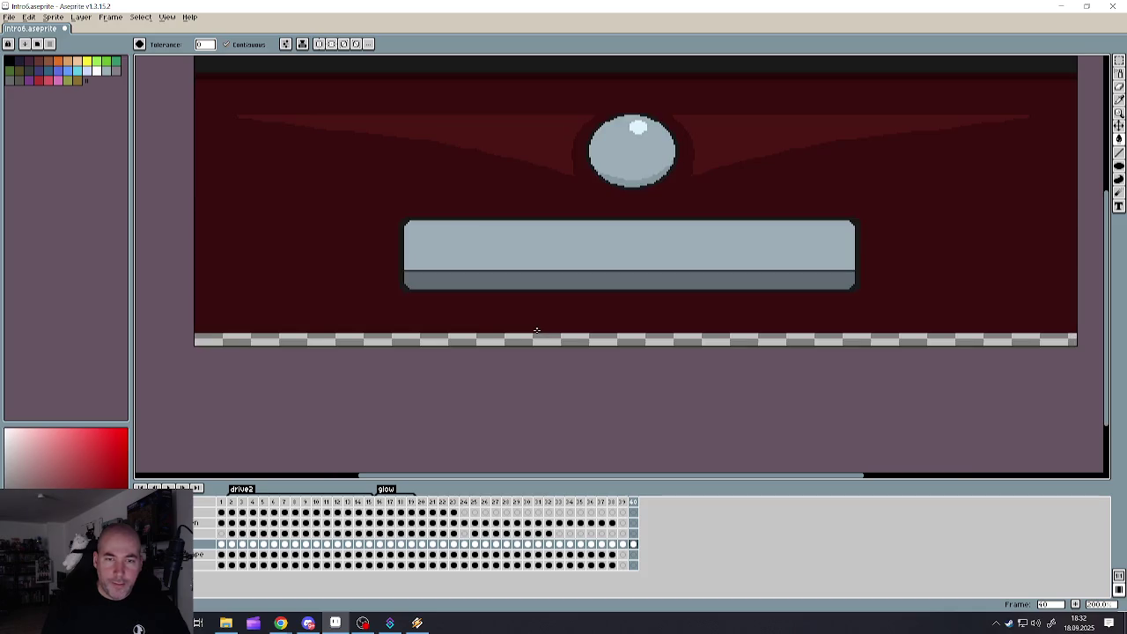
- Fill the thin bottom strip with the bar's grey-blue colour, sampled from the canvas
{"action": "left_click", "coordinate": [1120, 67]}
{"action": "left_click_drag", "start_coordinate": [185, 330], "coordinate": [267, 355]}
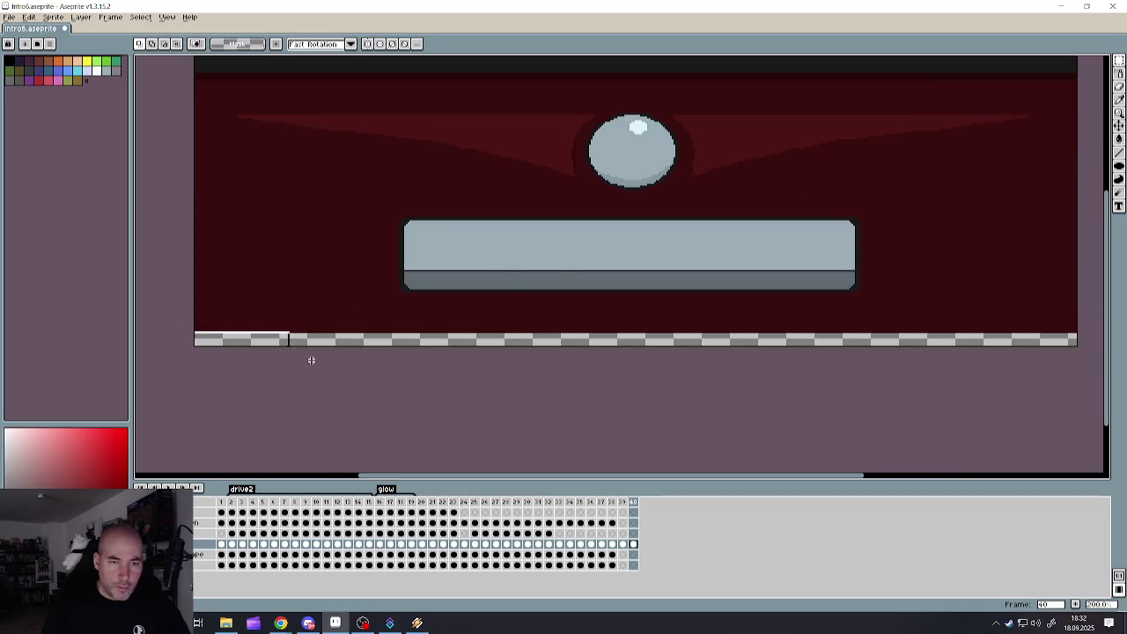
{"action": "key", "text": "i"}
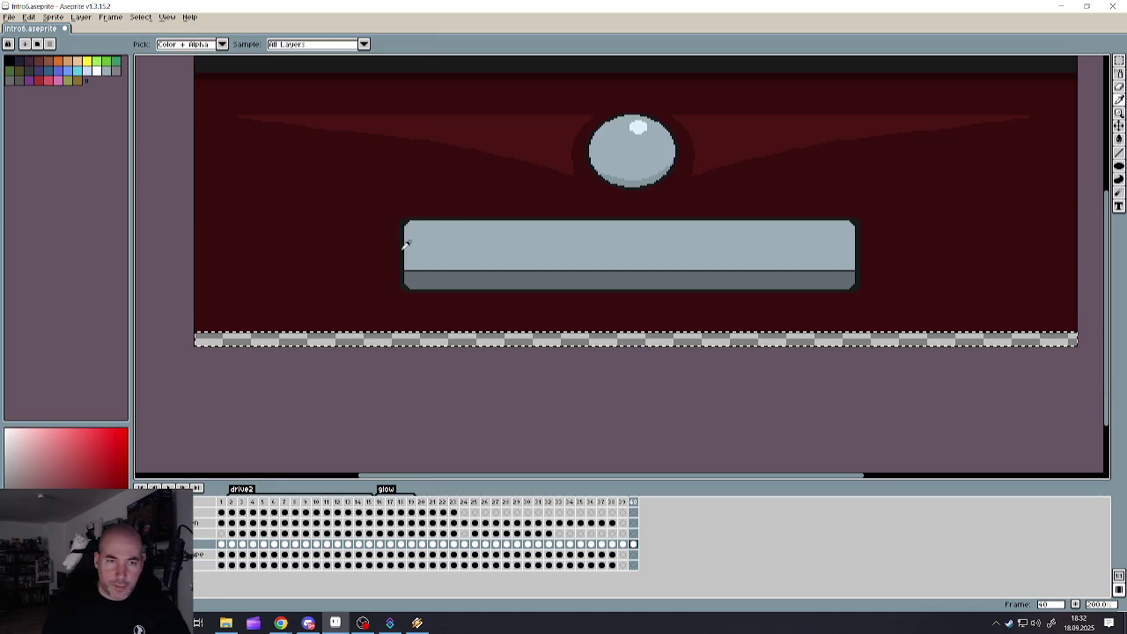
{"action": "left_click", "coordinate": [419, 275], "text": "alt"}
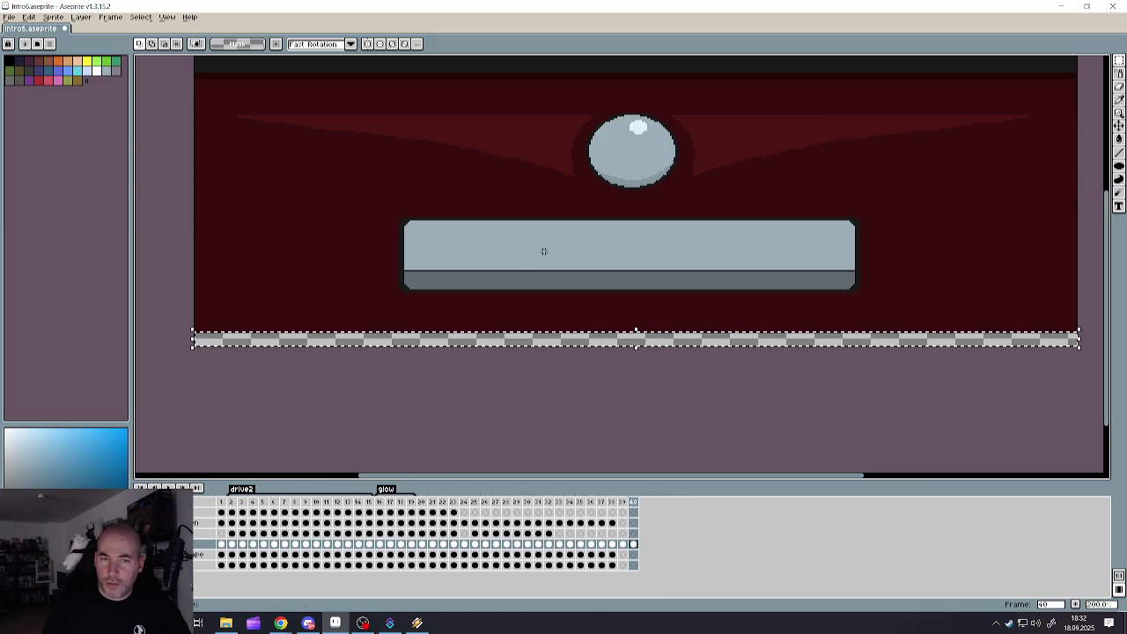
{"action": "key", "text": "alt"}
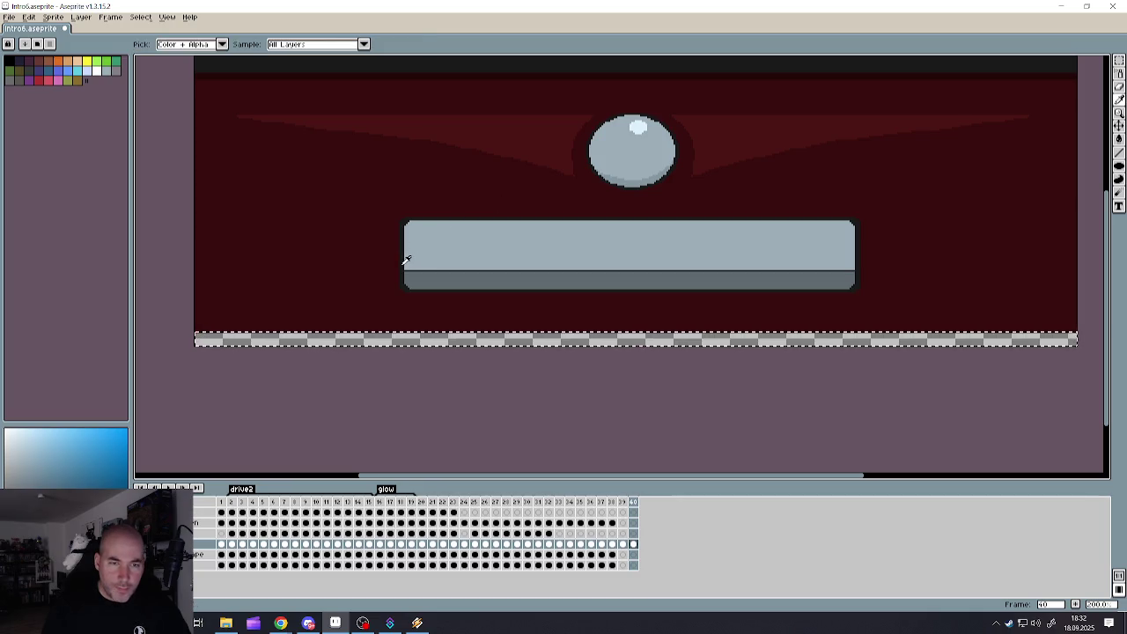
{"action": "left_click", "coordinate": [406, 259], "text": "alt"}
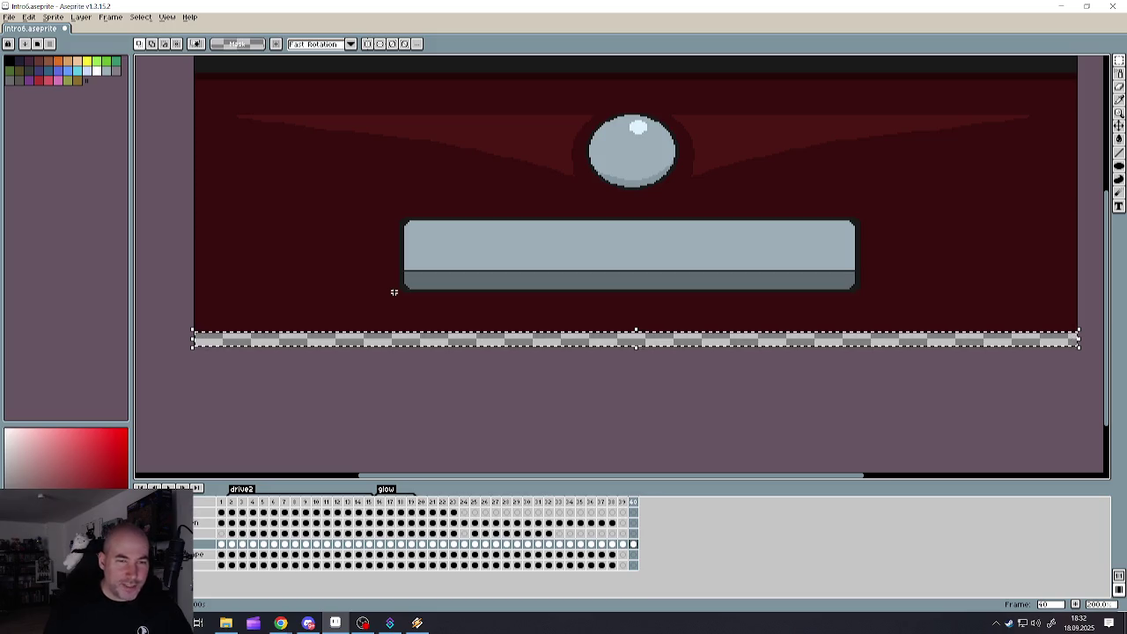
{"action": "left_click", "coordinate": [432, 267], "text": "alt"}
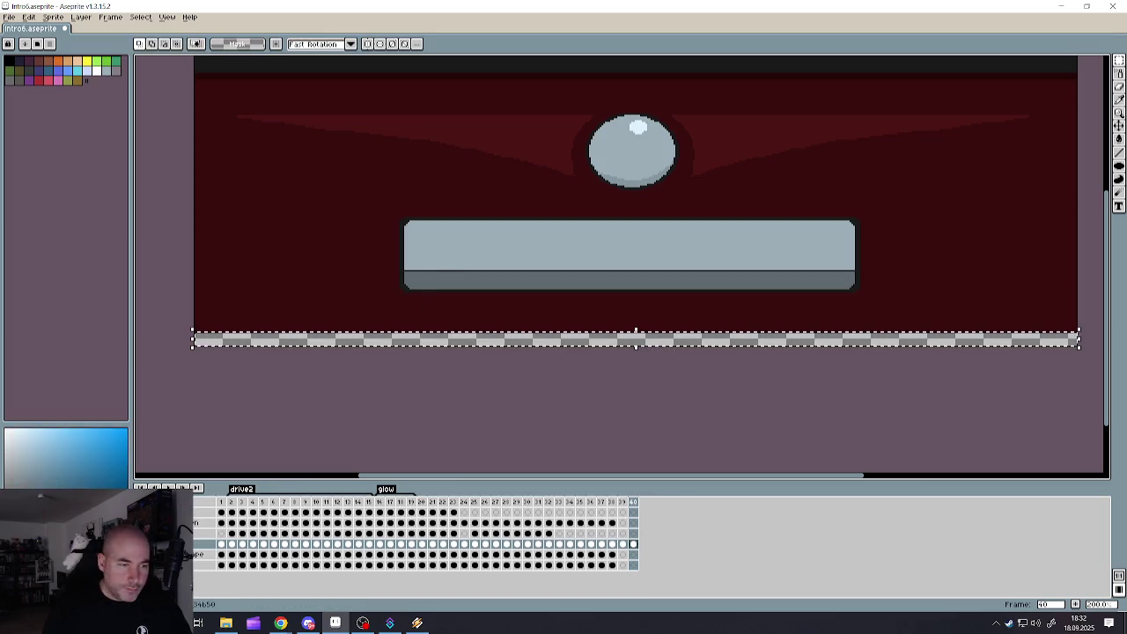
{"action": "left_click", "coordinate": [1120, 141]}
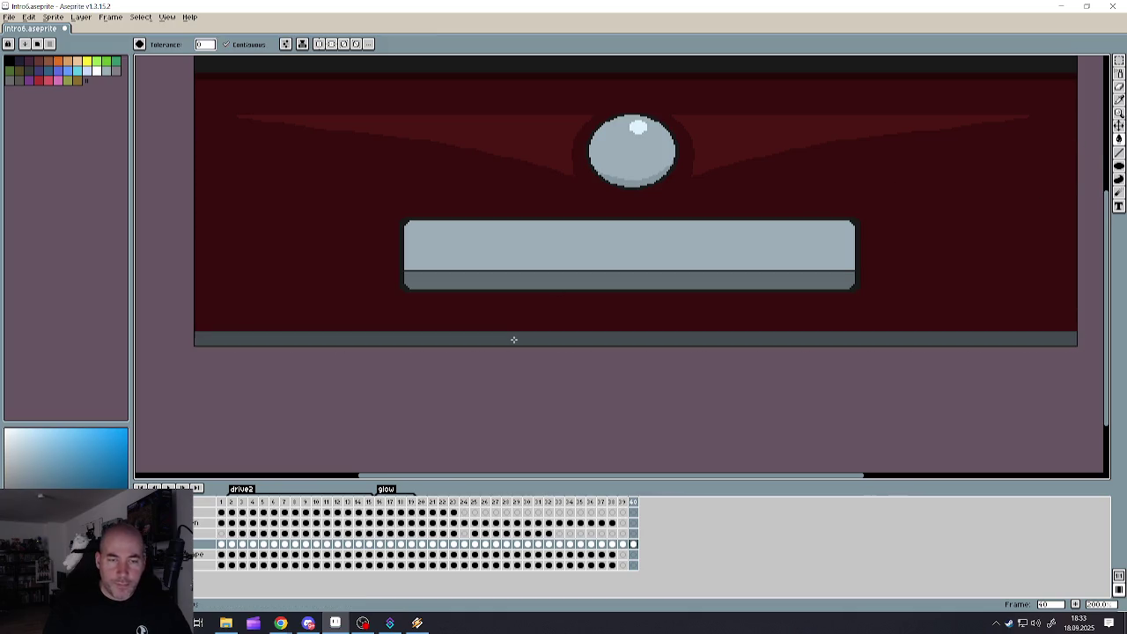
{"action": "scroll", "coordinate": [514, 339], "scroll_direction": "down", "scroll_amount": 2}
{"action": "scroll", "coordinate": [513, 338], "scroll_direction": "up", "scroll_amount": 1}
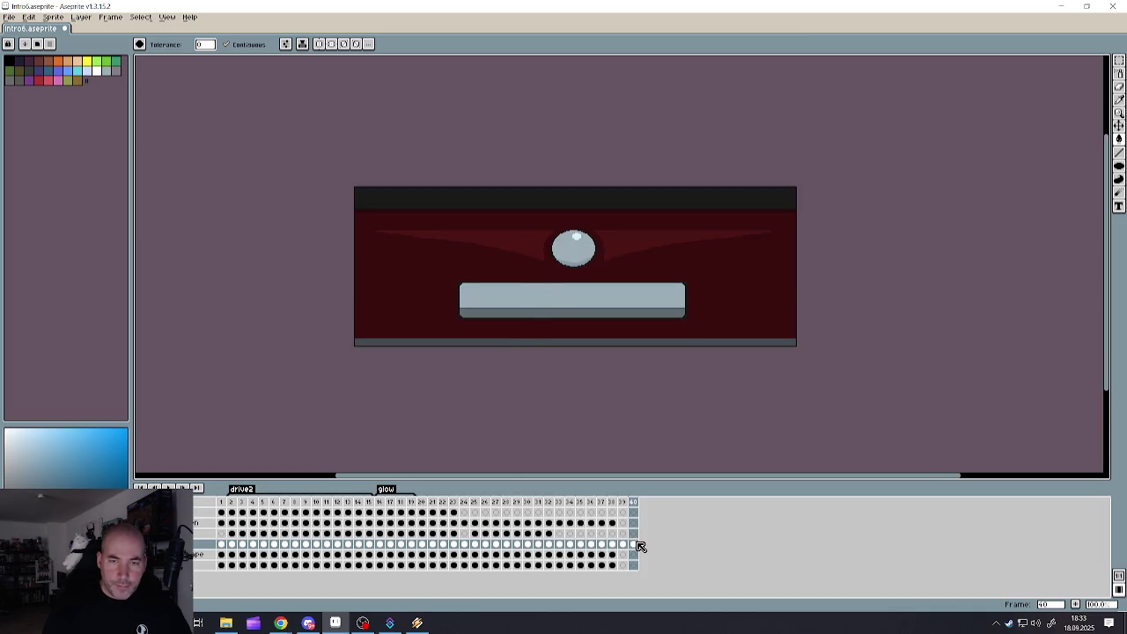
- Add a new frame 41 after frame 40 and make its cel current
{"action": "right_click", "coordinate": [634, 501]}
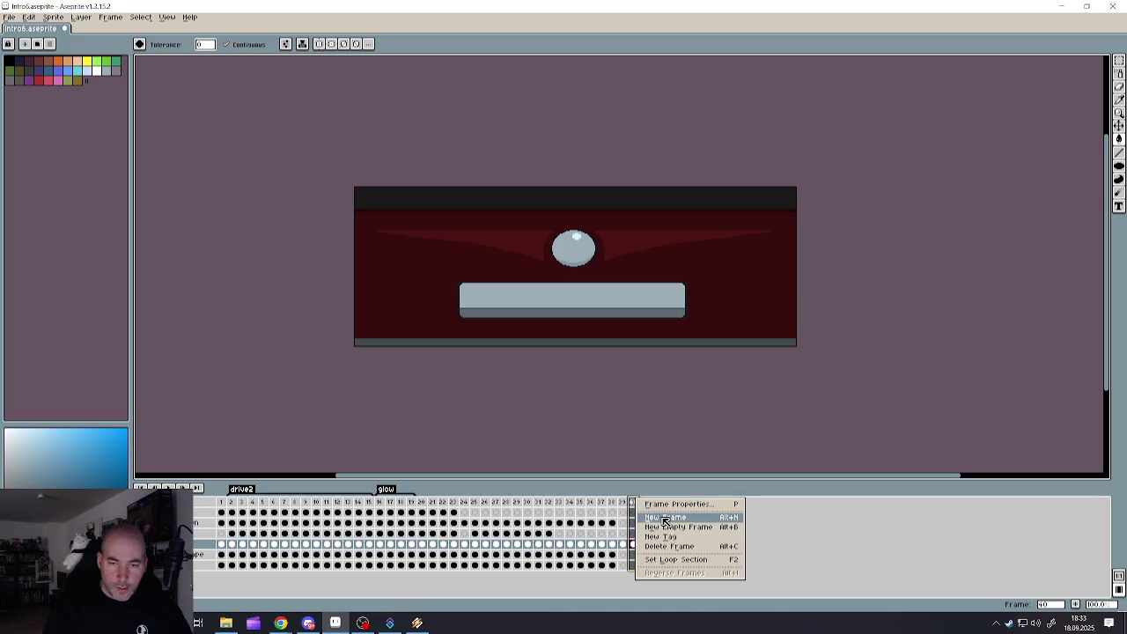
{"action": "left_click", "coordinate": [666, 518]}
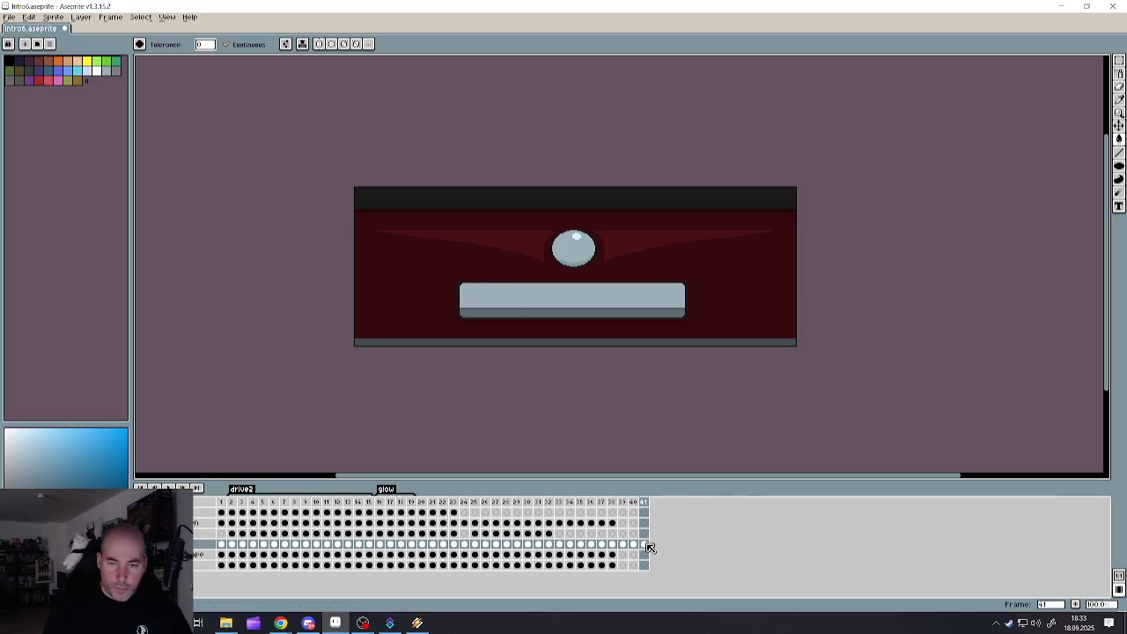
{"action": "left_click_drag", "start_coordinate": [639, 502], "coordinate": [649, 503]}
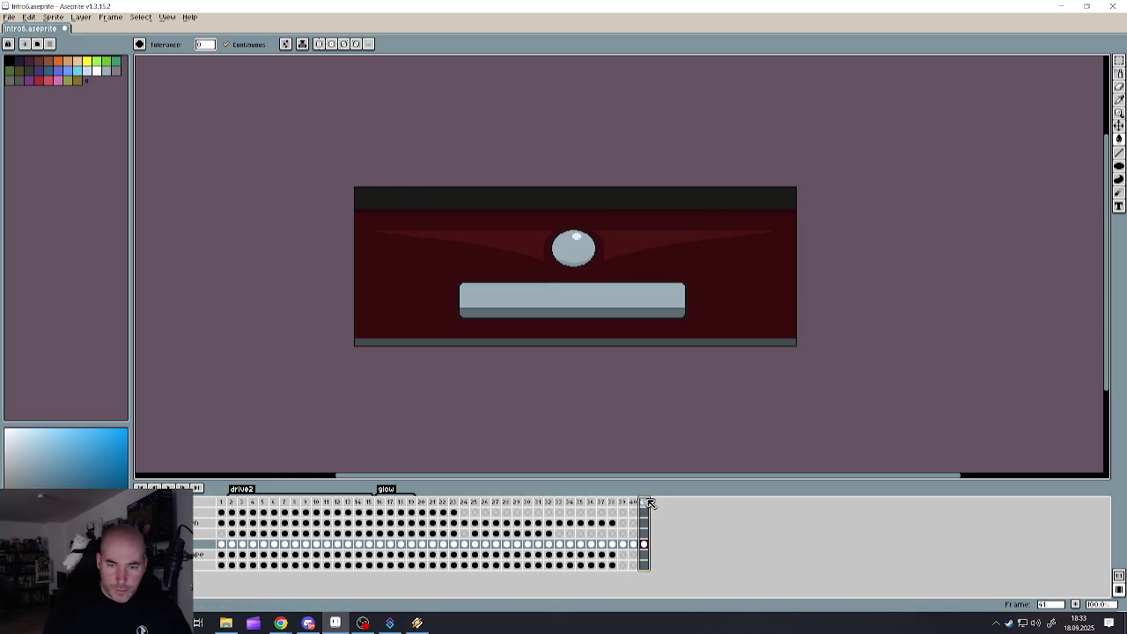
{"action": "left_click", "coordinate": [644, 544]}
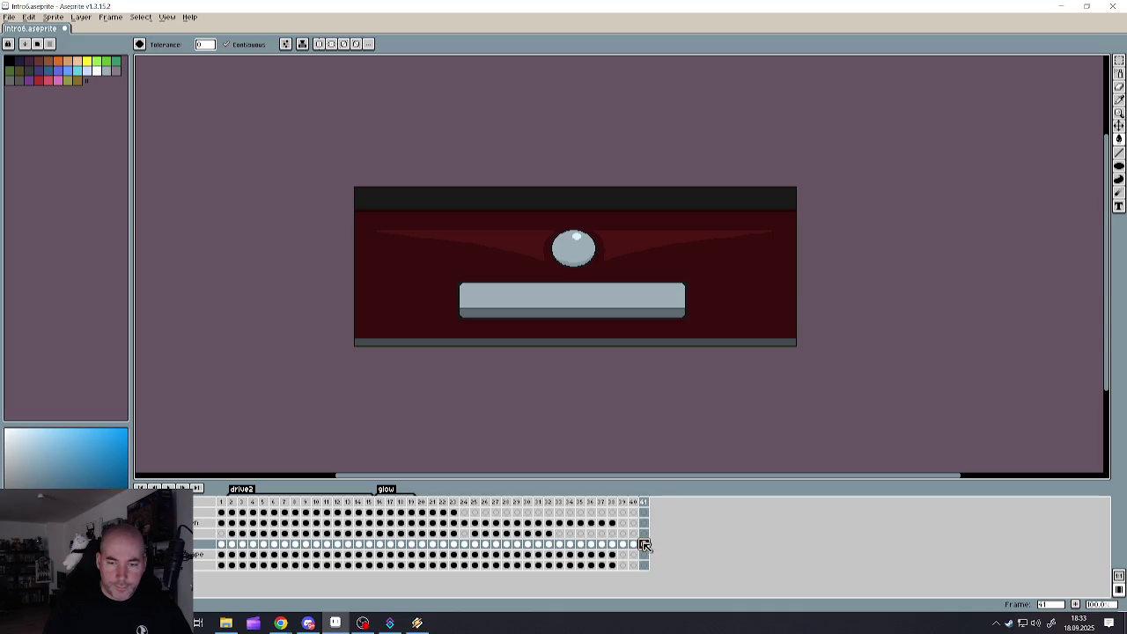
{"action": "left_click", "coordinate": [378, 205]}
{"action": "key", "text": "ctrl+z"}
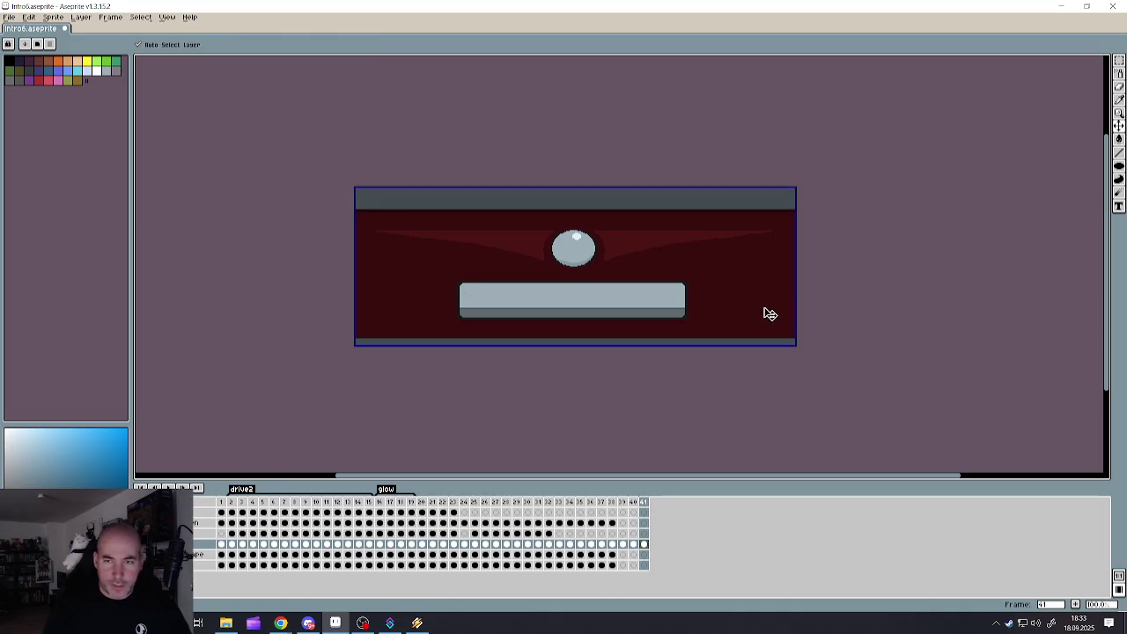
{"action": "key", "text": "ctrl+z"}
{"action": "key", "text": "ctrl+z"}
- On frame 41, squash the scene upward and move it about 12 px higher
{"action": "left_click", "coordinate": [1121, 60]}
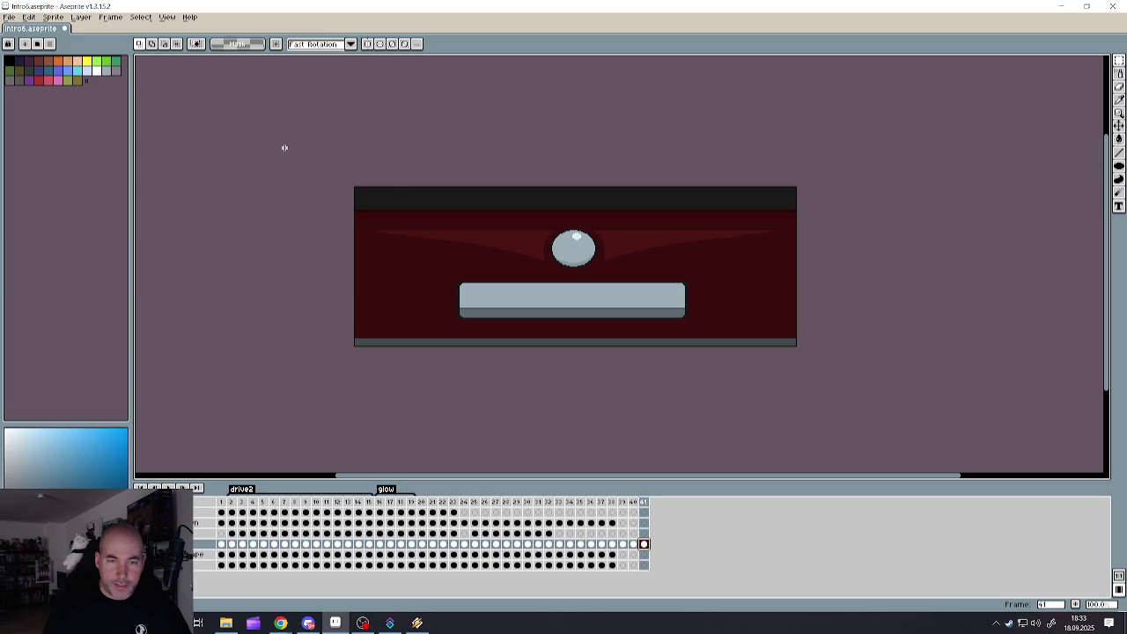
{"action": "key", "text": "ctrl+a"}
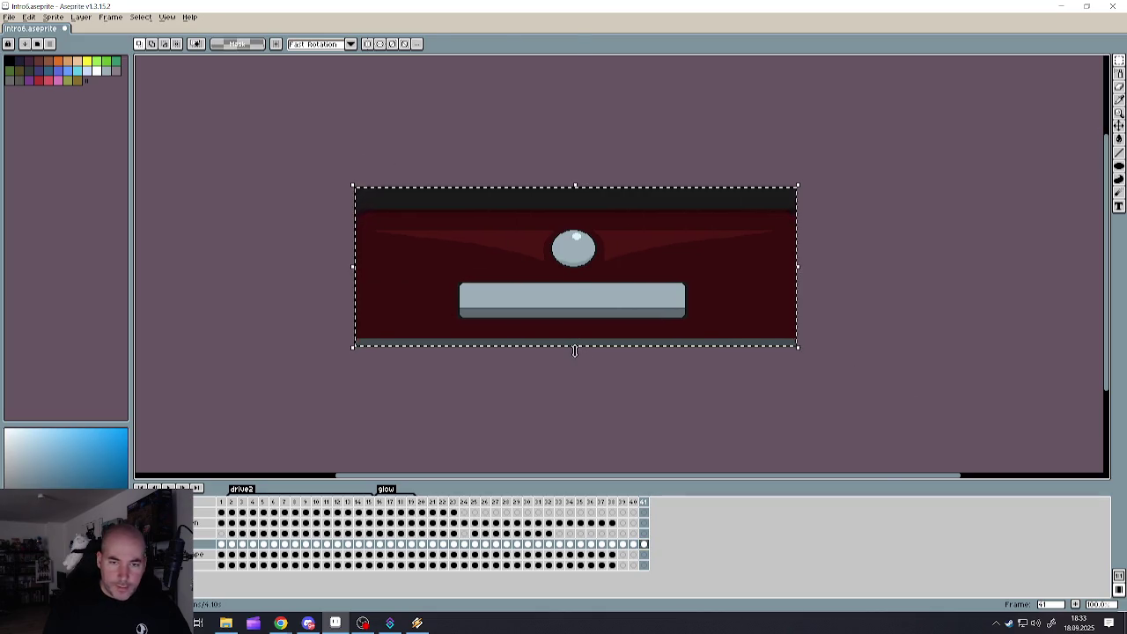
{"action": "left_click_drag", "start_coordinate": [575, 347], "coordinate": [579, 339]}
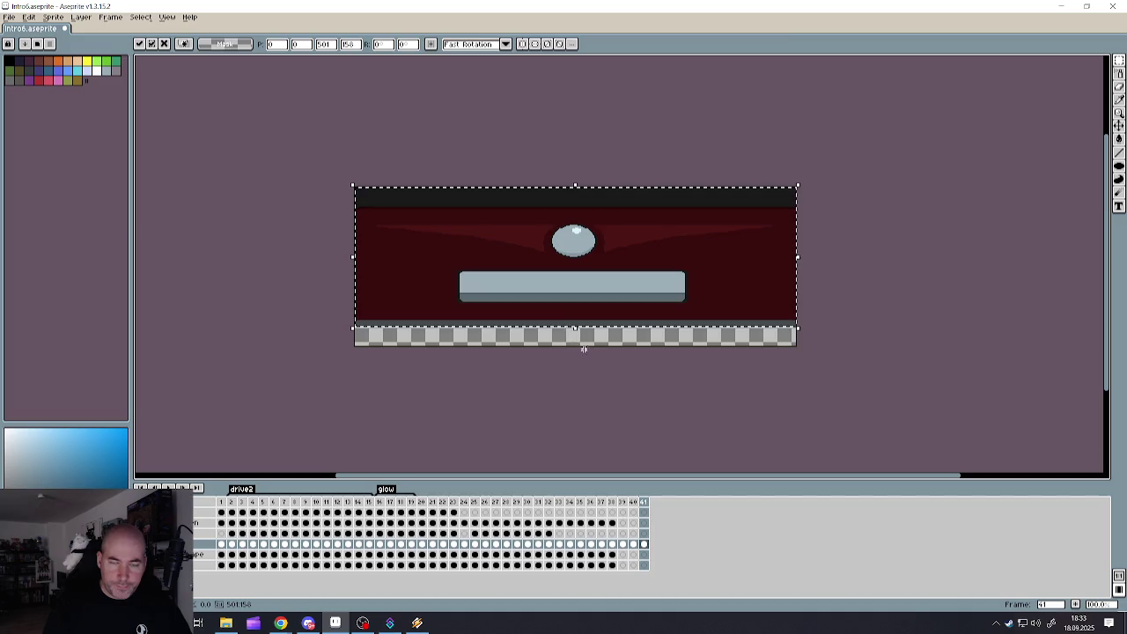
{"action": "left_click", "coordinate": [609, 375]}
{"action": "scroll", "coordinate": [493, 340], "scroll_direction": "up", "scroll_amount": 1}
{"action": "scroll", "coordinate": [484, 339], "scroll_direction": "down", "scroll_amount": 1}
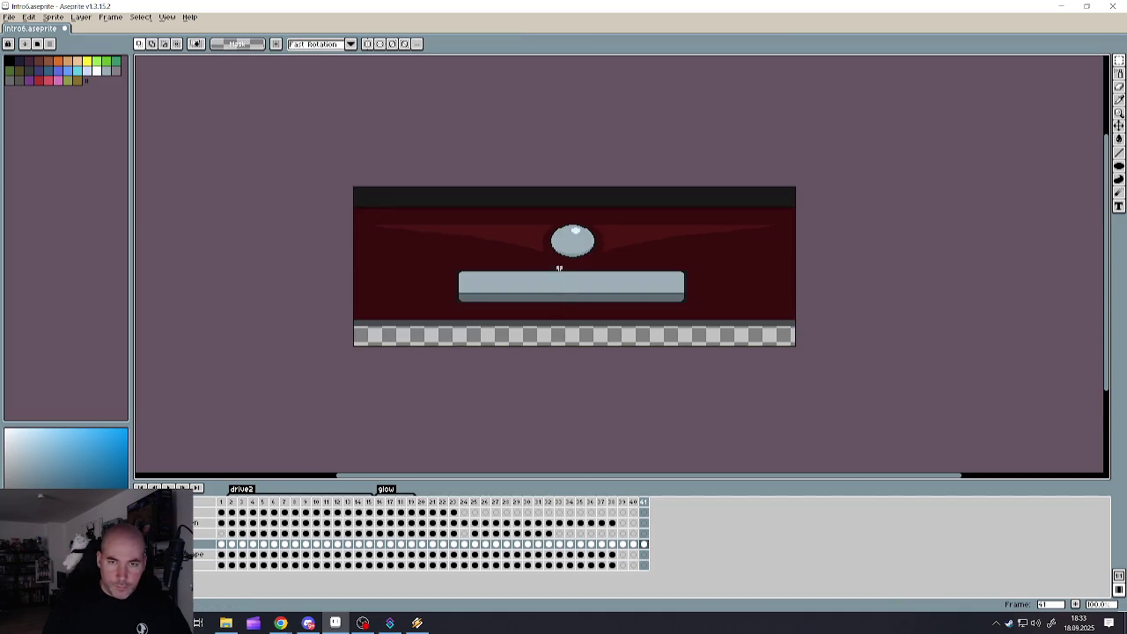
{"action": "left_click", "coordinate": [1121, 60]}
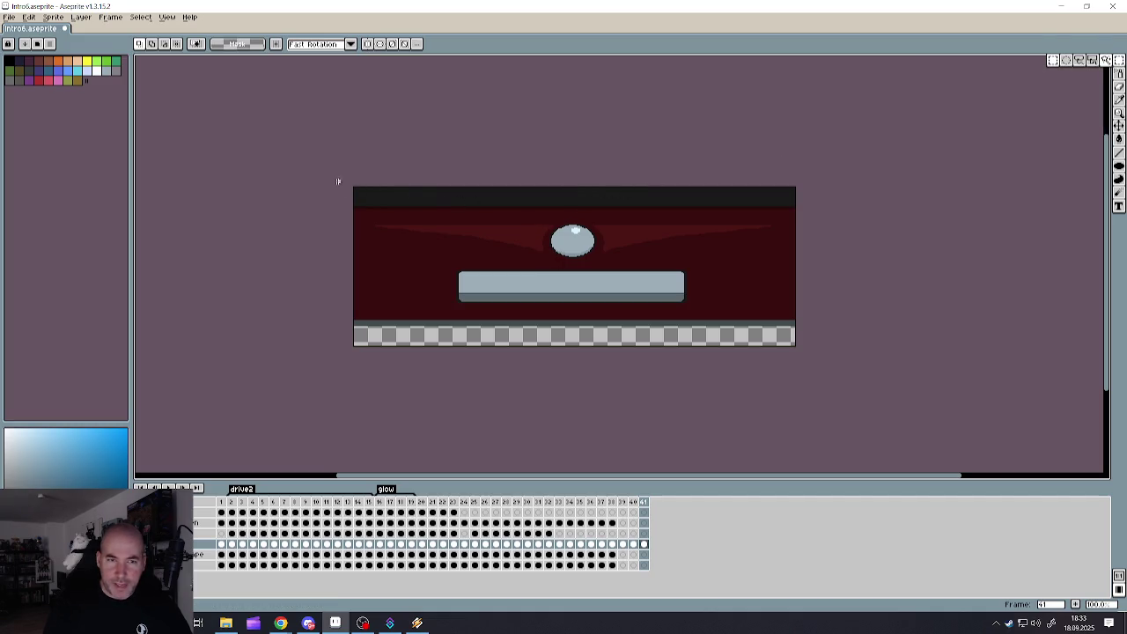
{"action": "left_click_drag", "start_coordinate": [342, 183], "coordinate": [906, 332]}
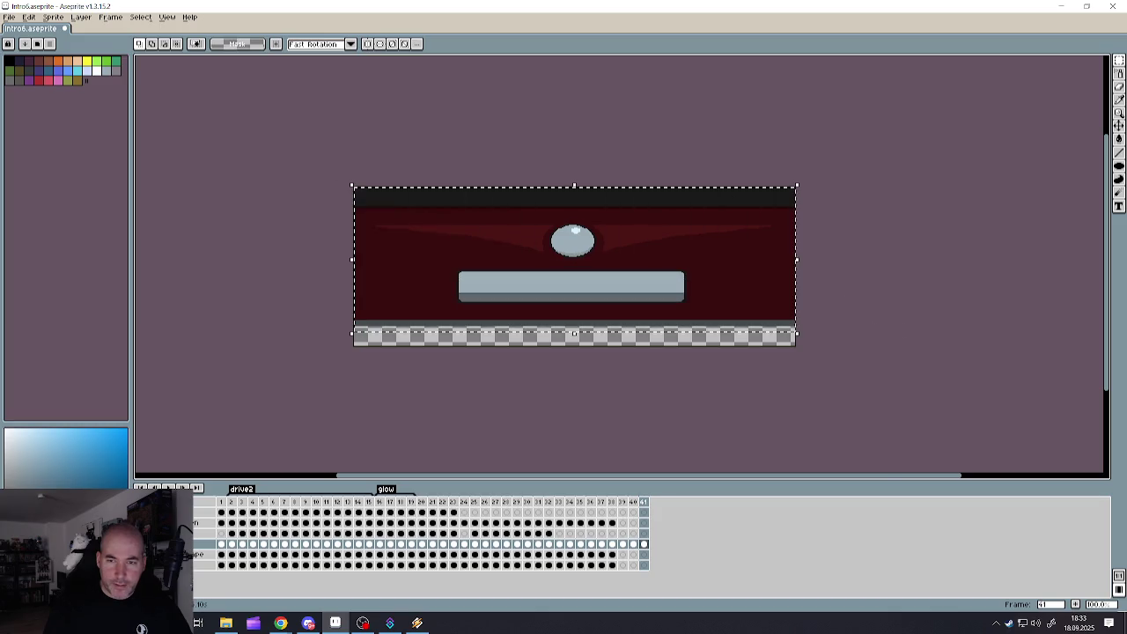
{"action": "left_click_drag", "start_coordinate": [727, 321], "coordinate": [727, 311]}
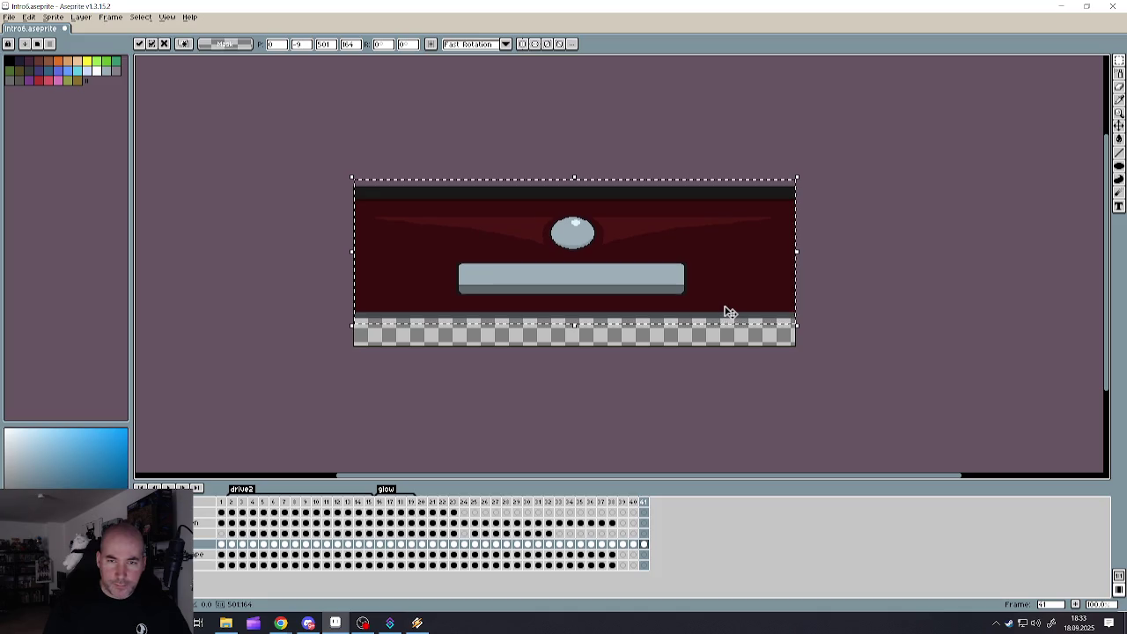
{"action": "left_click", "coordinate": [837, 305]}
- Shift frame 40's whole scene about 7 px up
{"action": "left_click", "coordinate": [635, 502]}
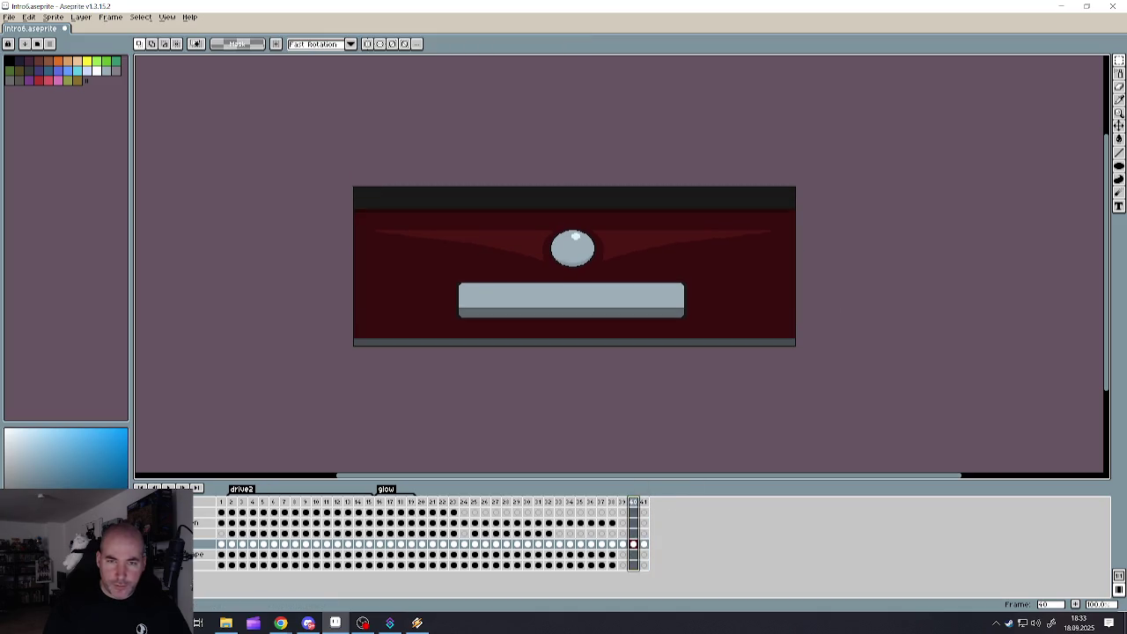
{"action": "key", "text": "ctrl+a"}
{"action": "left_click_drag", "start_coordinate": [711, 322], "coordinate": [714, 314]}
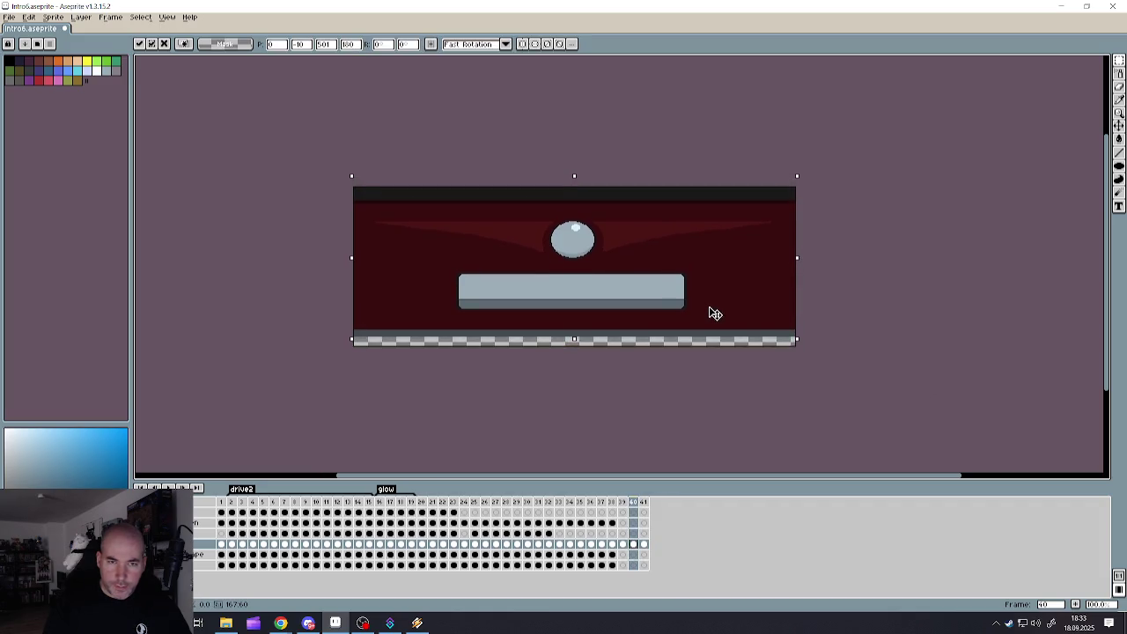
{"action": "left_click", "coordinate": [827, 293]}
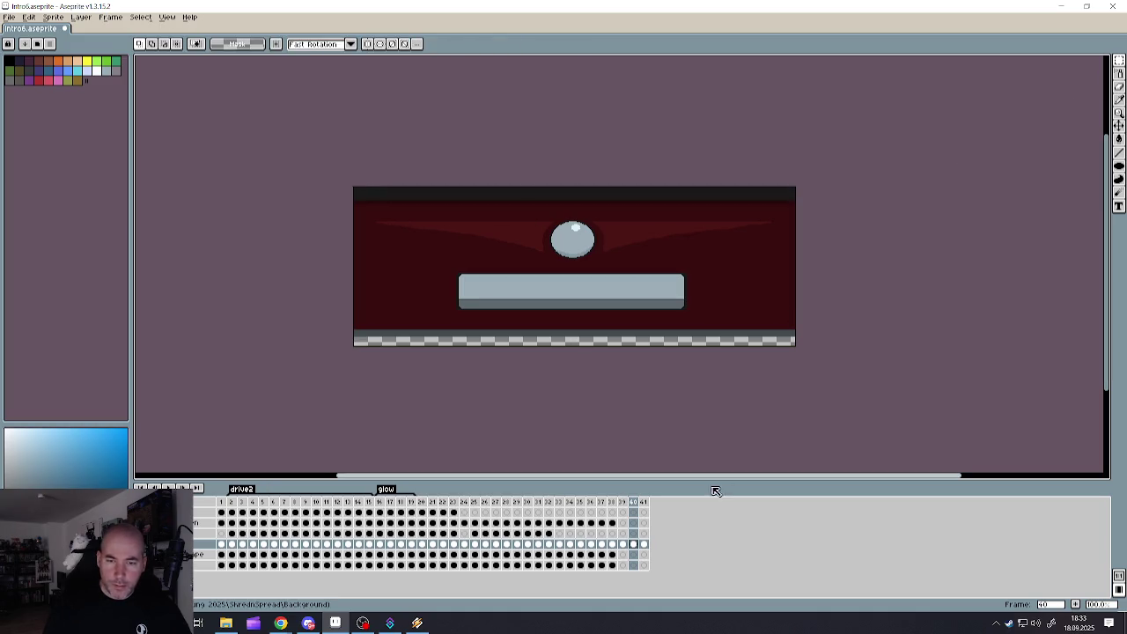
- Draw a dark grey floor line across the bottom of frame 41's scene
{"action": "left_click", "coordinate": [644, 501]}
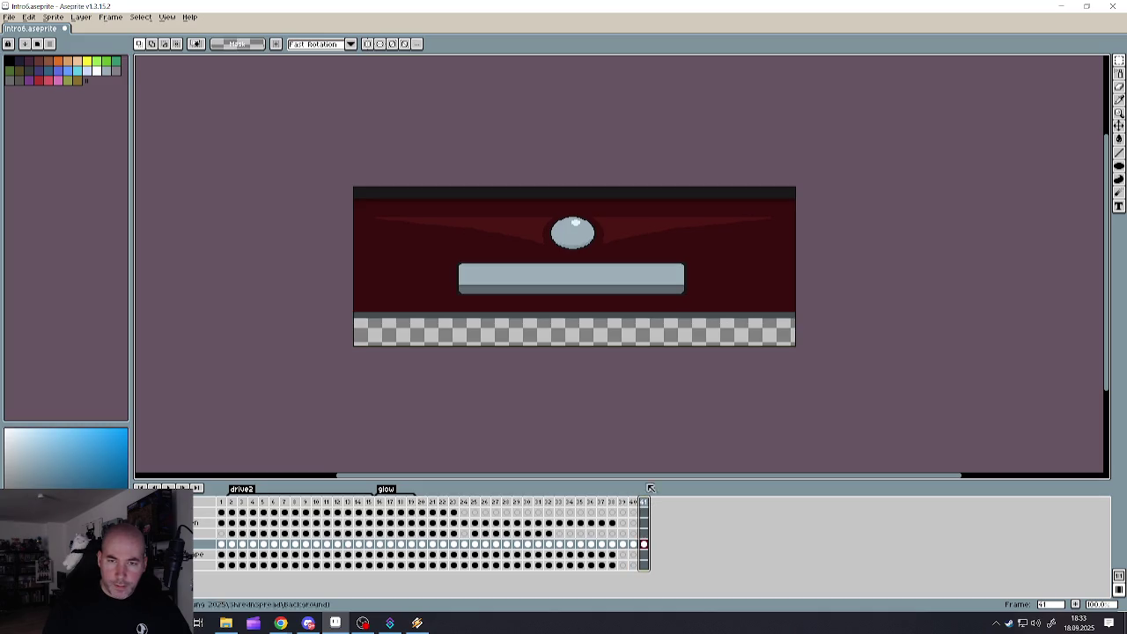
{"action": "left_click", "coordinate": [1119, 74]}
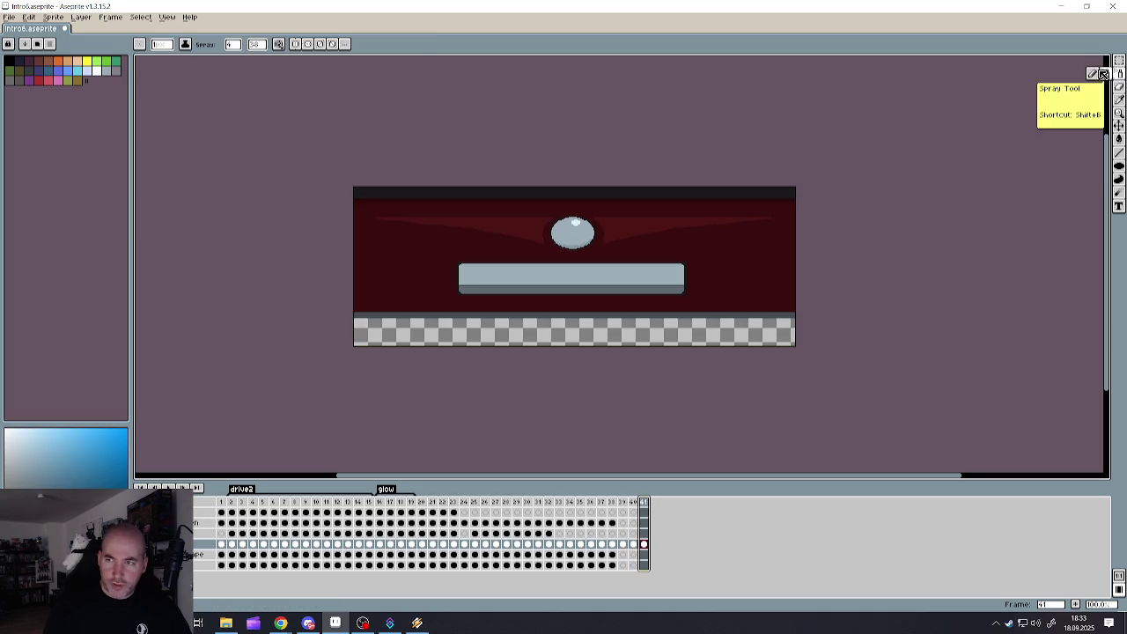
{"action": "left_click", "coordinate": [1119, 153]}
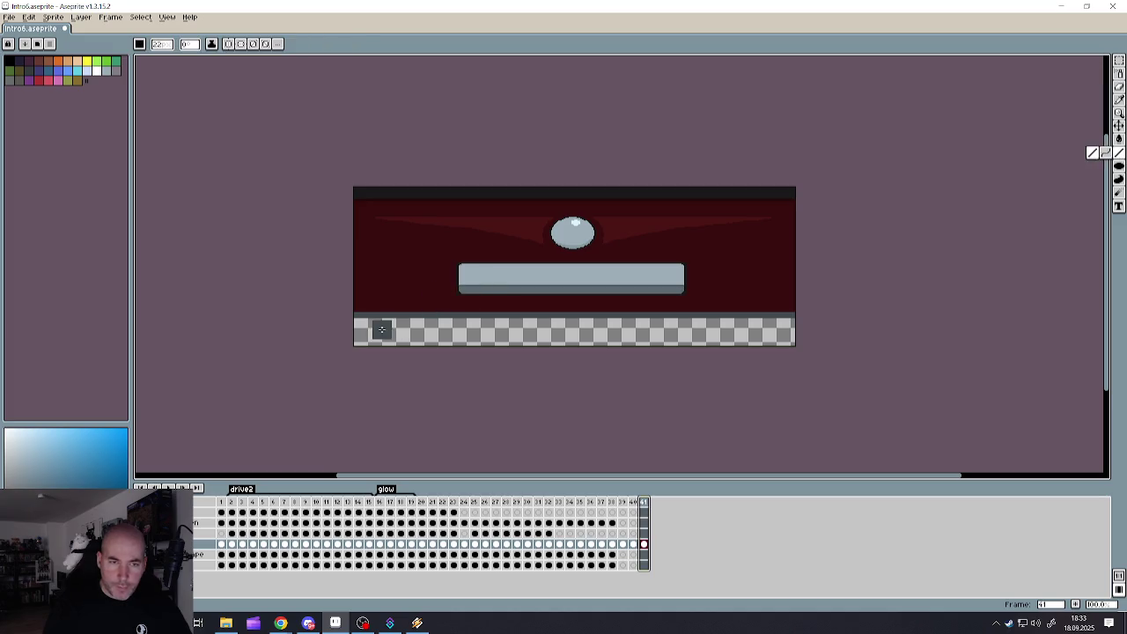
{"action": "key", "text": "alt"}
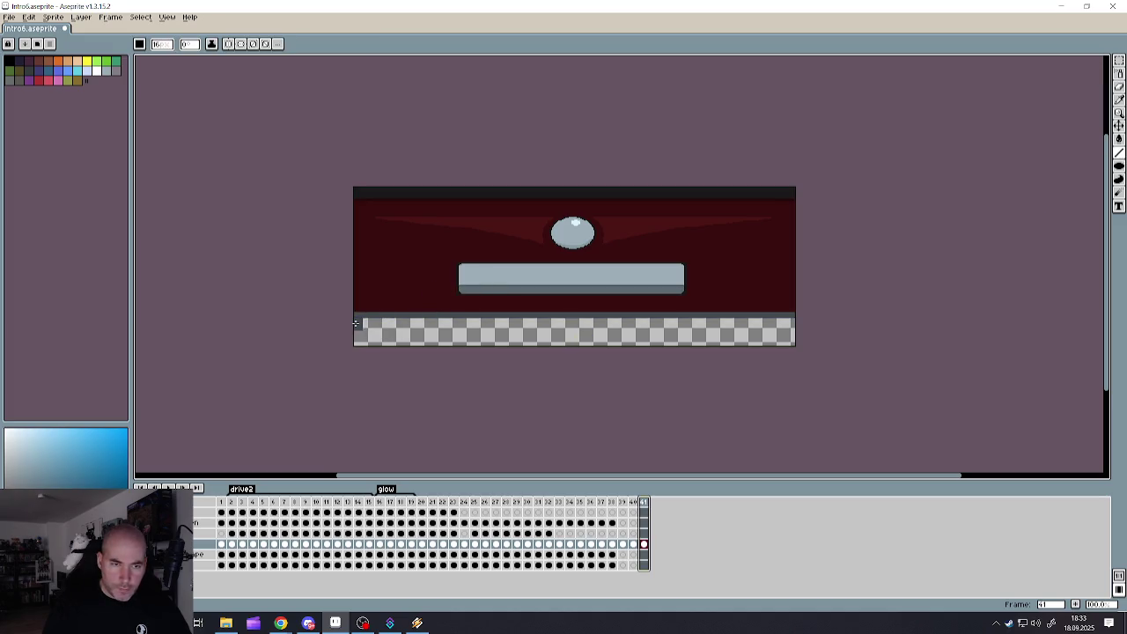
{"action": "left_click_drag", "start_coordinate": [356, 322], "coordinate": [880, 322]}
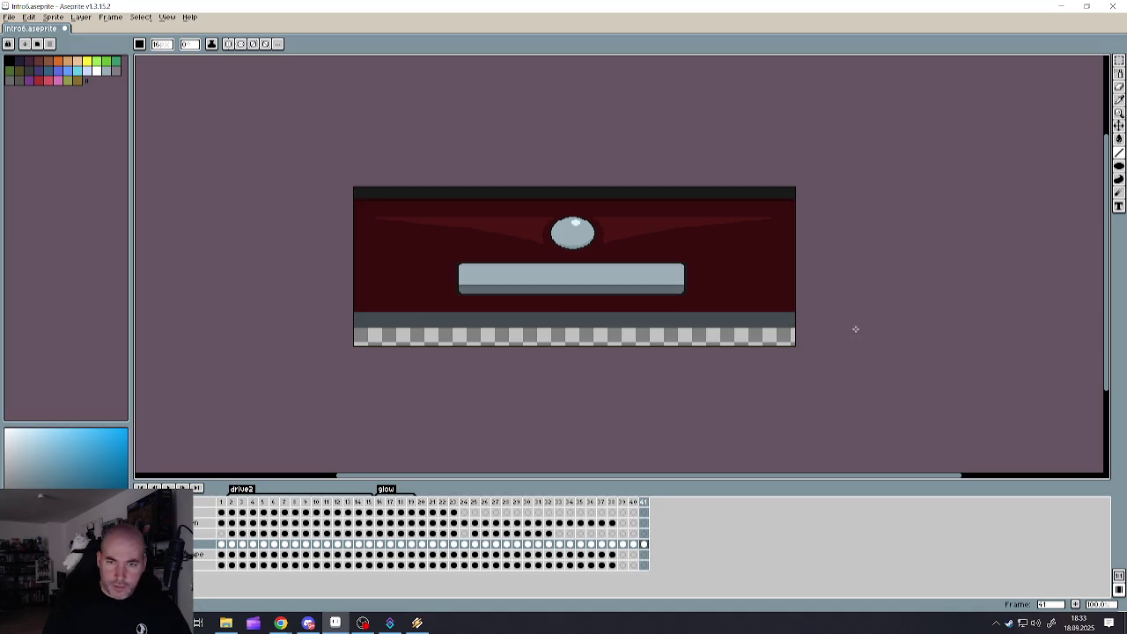
{"action": "left_click", "coordinate": [621, 505]}
{"action": "left_click", "coordinate": [633, 503]}
{"action": "left_click", "coordinate": [644, 503]}
- Add frame 42, moving the scene 13 px up and squashing it from 163 to 145 px tall
{"action": "right_click", "coordinate": [652, 504]}
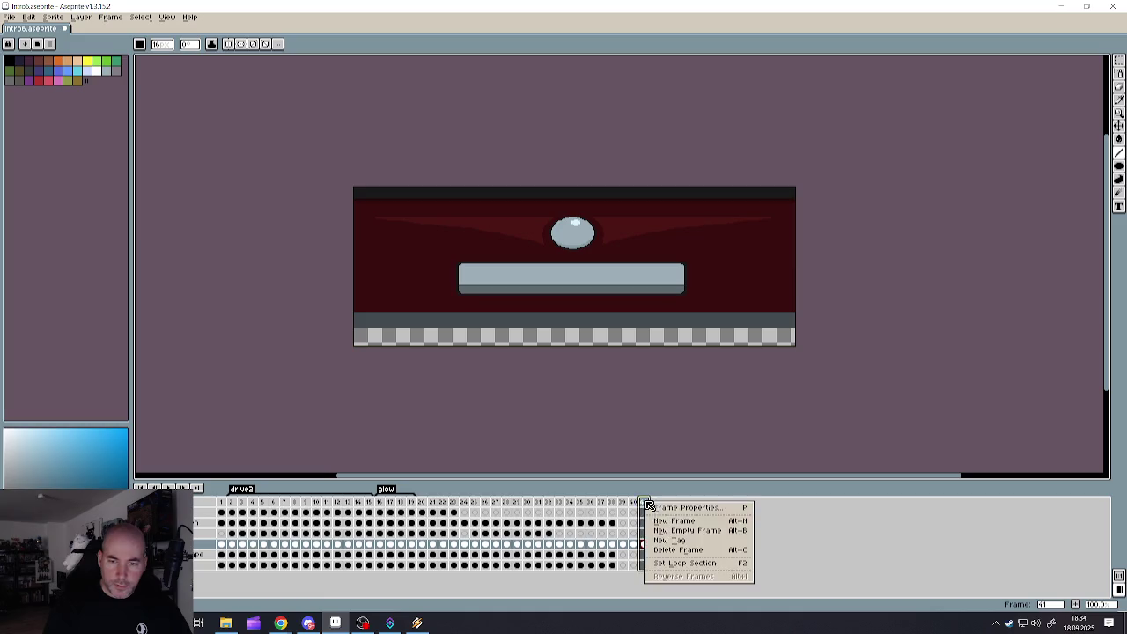
{"action": "left_click", "coordinate": [683, 526]}
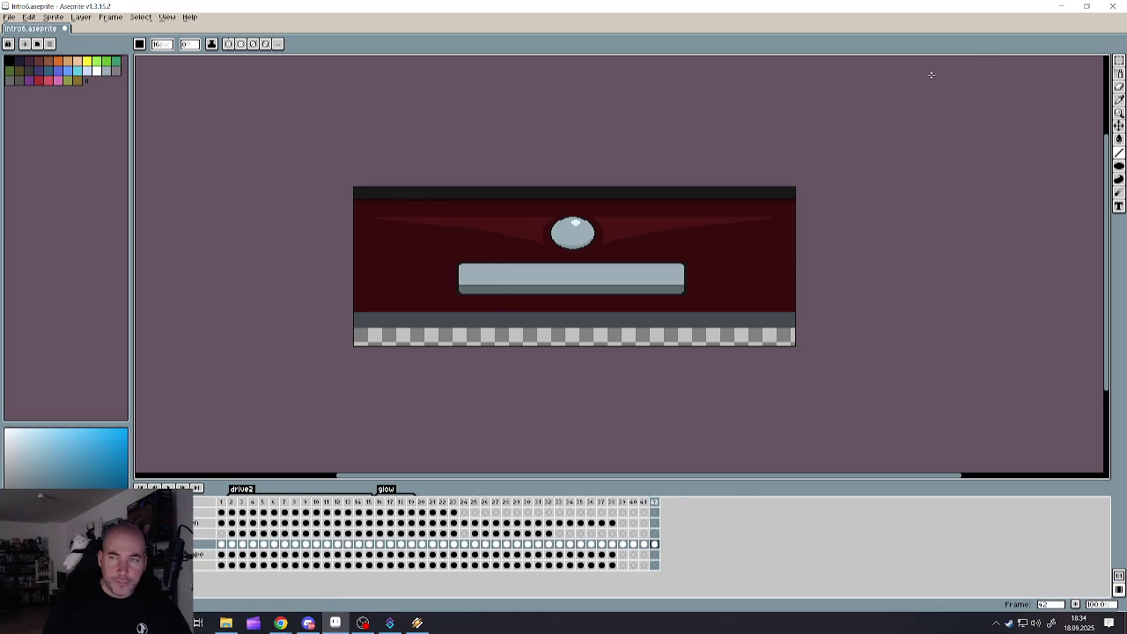
{"action": "key", "text": "w"}
{"action": "left_click_drag", "start_coordinate": [325, 162], "coordinate": [925, 332]}
{"action": "left_click_drag", "start_coordinate": [596, 322], "coordinate": [566, 304]}
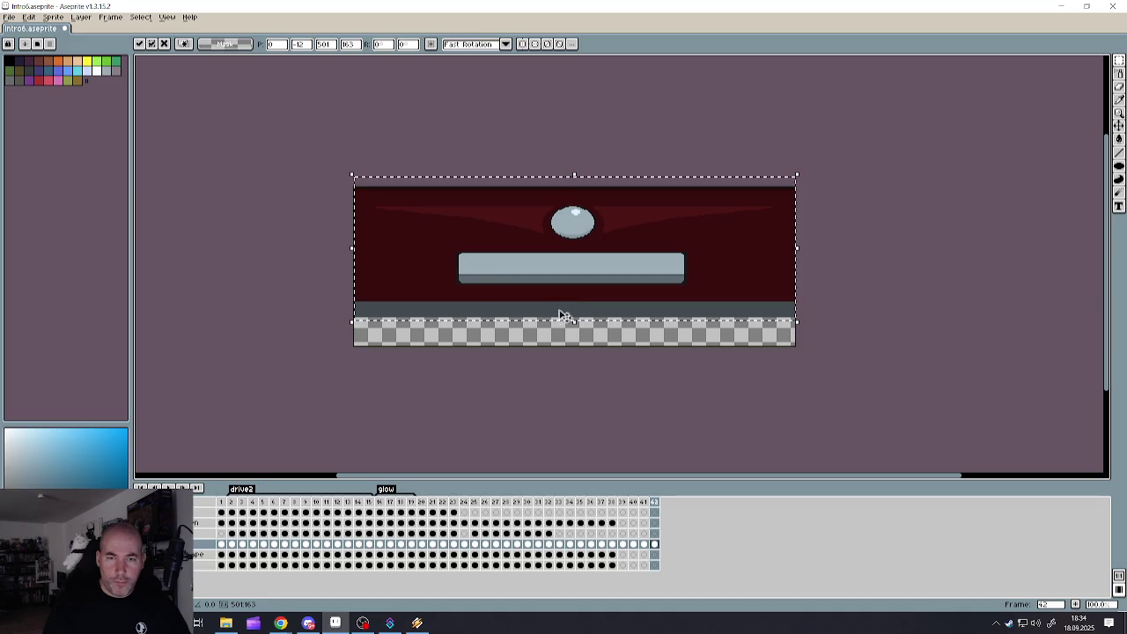
{"action": "left_click_drag", "start_coordinate": [574, 320], "coordinate": [576, 277]}
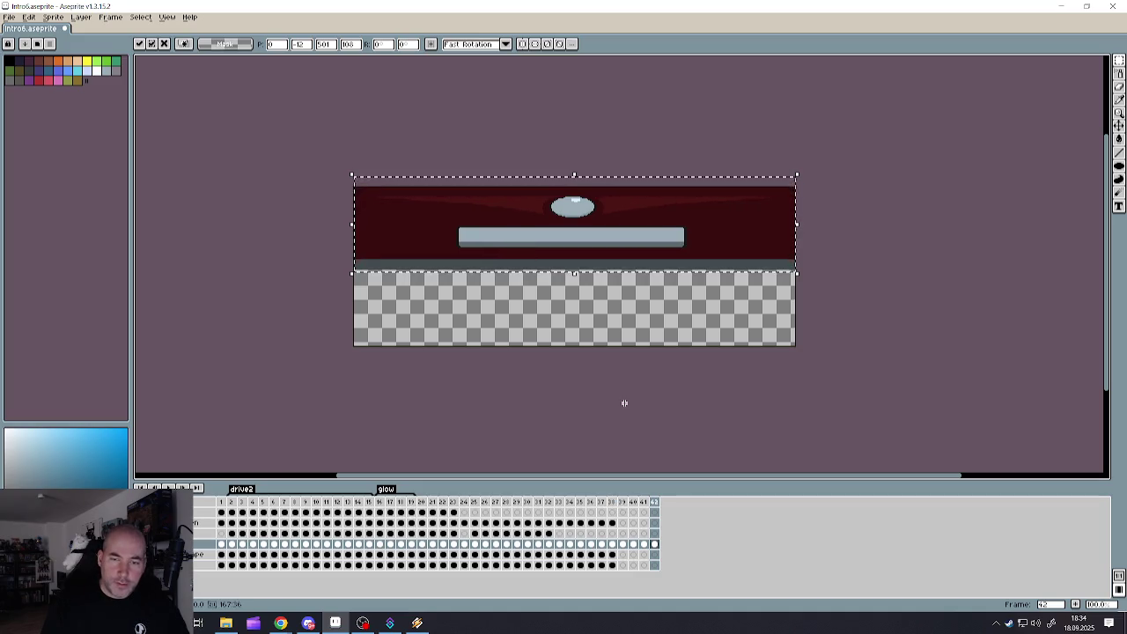
{"action": "key", "text": "ctrl+d"}
{"action": "left_click", "coordinate": [644, 502]}
{"action": "left_click", "coordinate": [656, 504]}
- Add frame 43, moving the scene 40 px up and squashing it to 70 px tall
{"action": "right_click", "coordinate": [656, 503]}
{"action": "left_click", "coordinate": [696, 520]}
{"action": "left_click", "coordinate": [665, 502]}
{"action": "left_click_drag", "start_coordinate": [298, 177], "coordinate": [868, 297]}
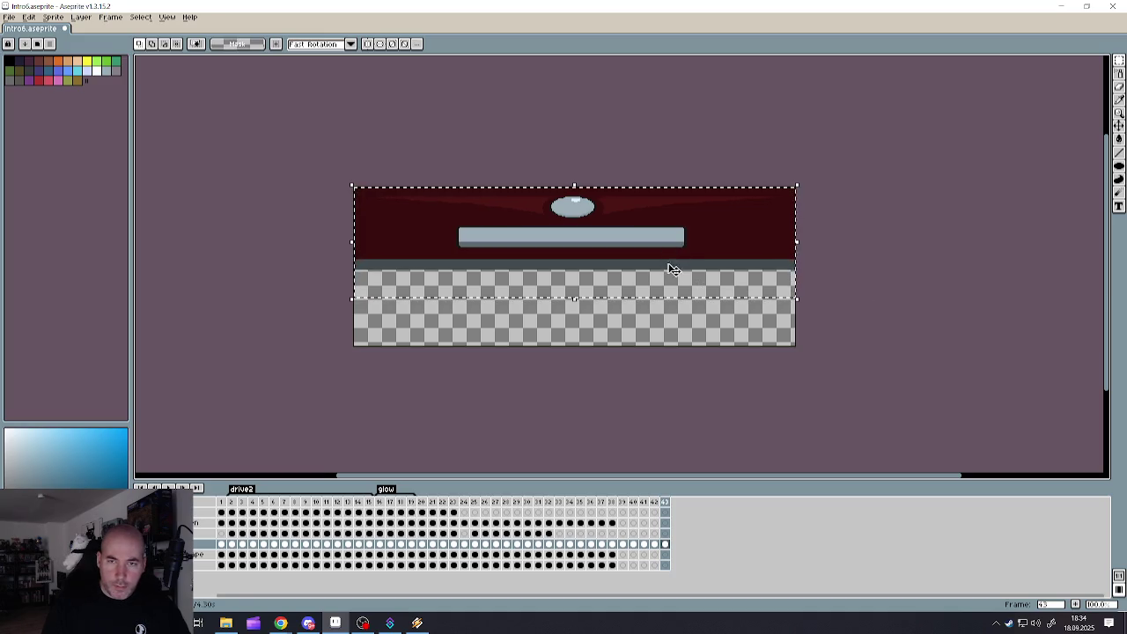
{"action": "left_click_drag", "start_coordinate": [667, 266], "coordinate": [667, 231]}
{"action": "left_click_drag", "start_coordinate": [591, 264], "coordinate": [584, 221]}
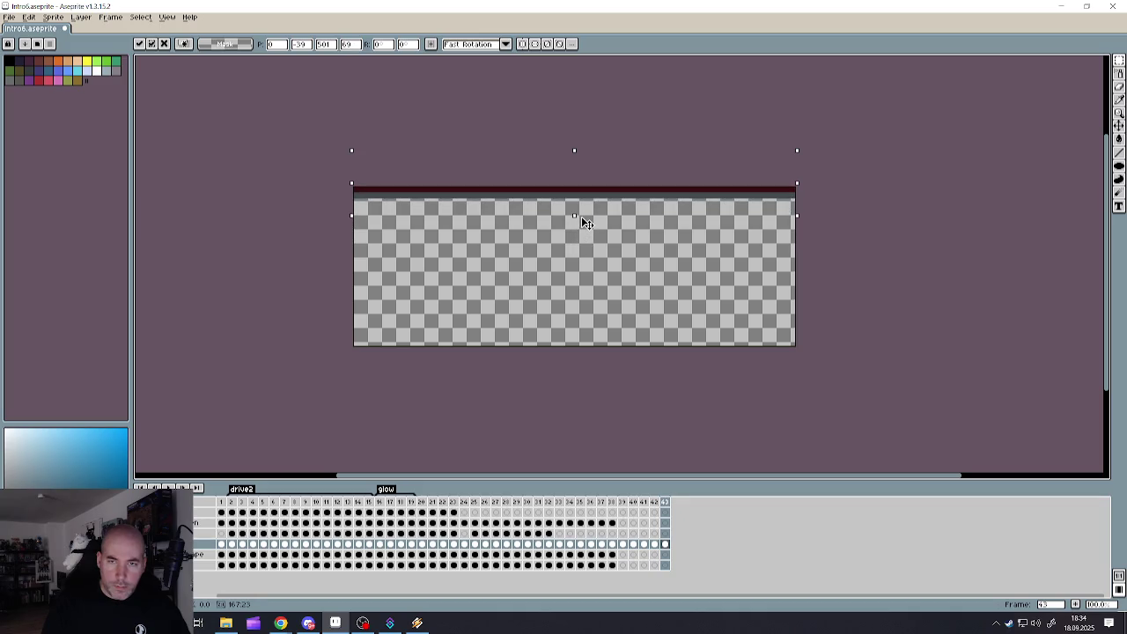
{"action": "left_click", "coordinate": [833, 256]}
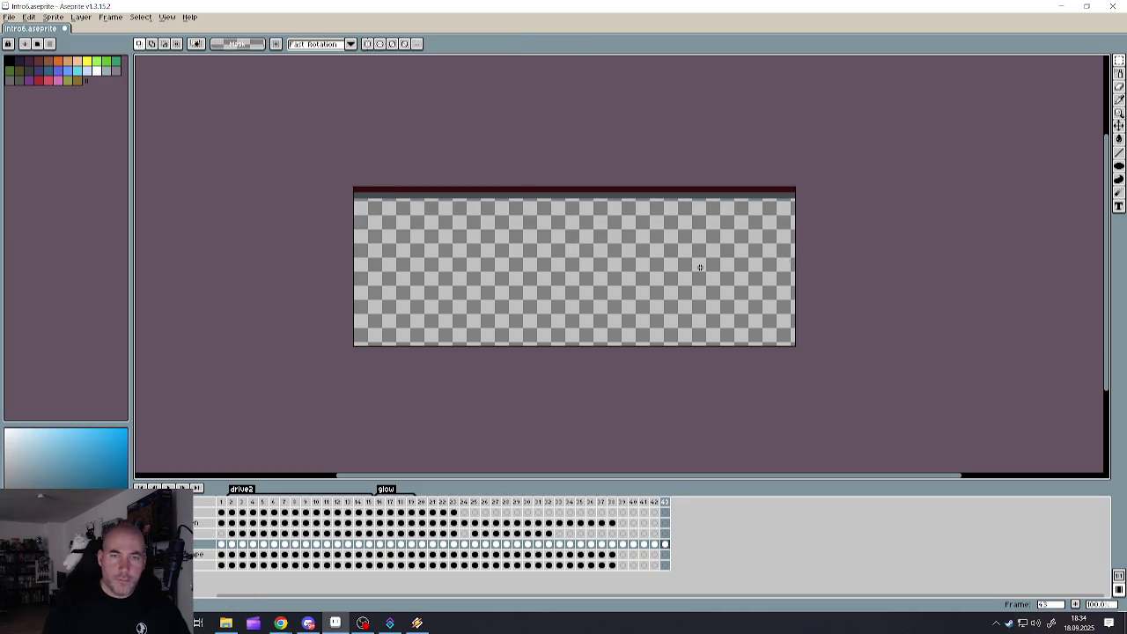
- Review frames 38–43, then select frames 39 through 43 as a range
{"action": "left_click", "coordinate": [615, 513]}
{"action": "left_click", "coordinate": [623, 502]}
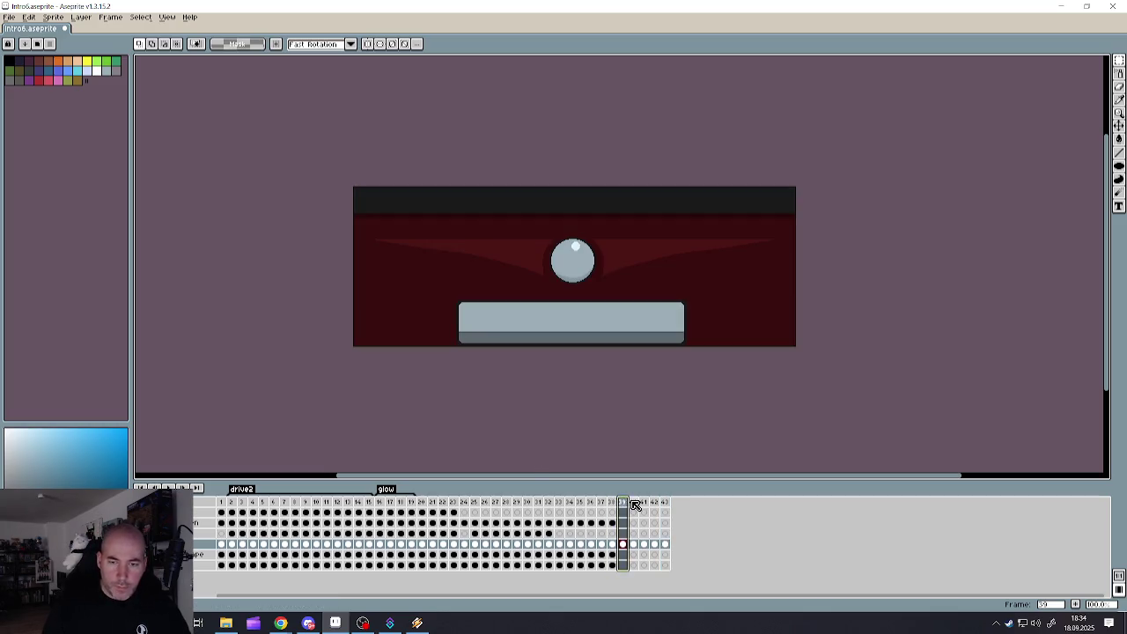
{"action": "left_click", "coordinate": [644, 503]}
{"action": "left_click", "coordinate": [656, 503]}
{"action": "left_click", "coordinate": [666, 503]}
{"action": "left_click", "coordinate": [624, 503]}
{"action": "left_click_drag", "start_coordinate": [624, 502], "coordinate": [666, 503]}
{"action": "right_click", "coordinate": [668, 503]}
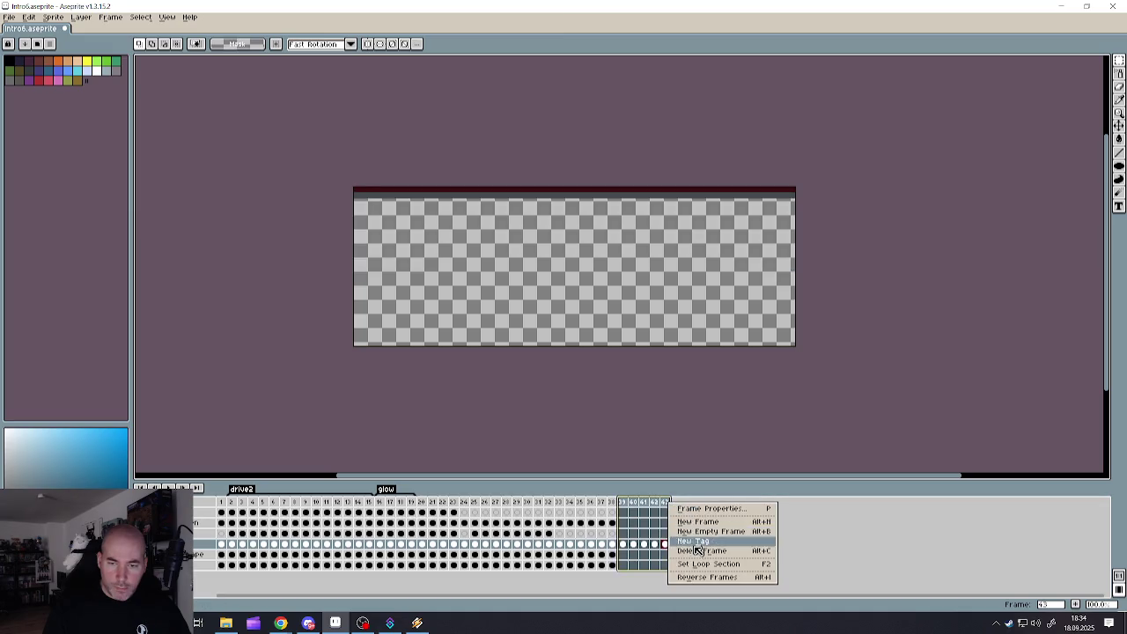
- Tag frames 39–43 as the Loop section and play it back
{"action": "left_click", "coordinate": [698, 565]}
{"action": "left_click", "coordinate": [624, 503]}
{"action": "key", "text": "Return"}
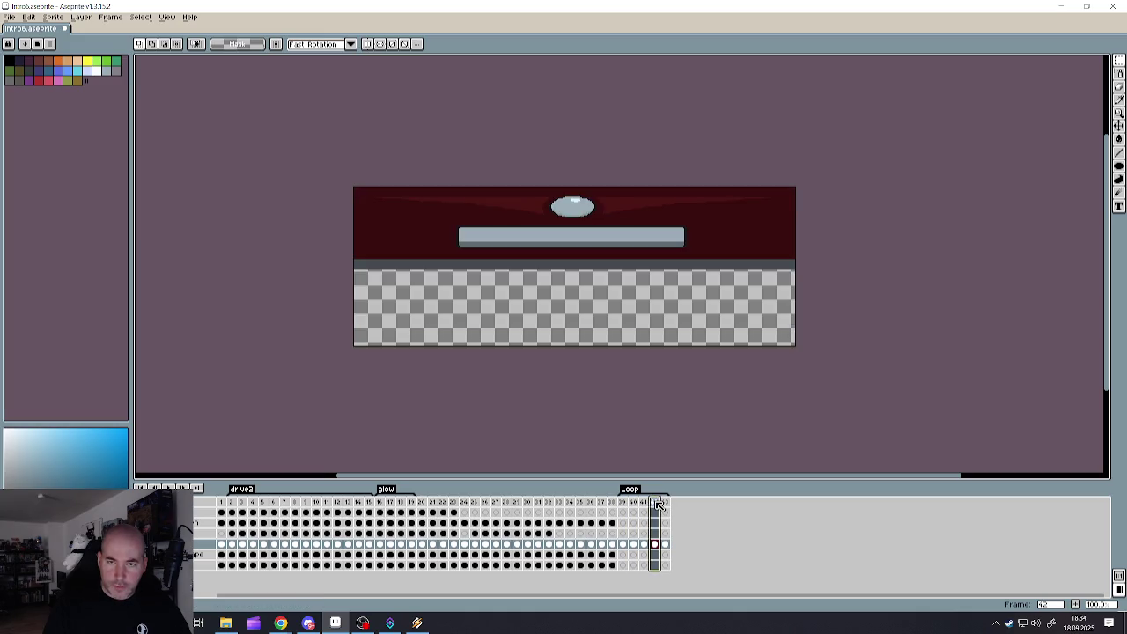
- Add frame 44 with the scene nudged up and the lower bar squashed thinner
{"action": "right_click", "coordinate": [655, 502]}
{"action": "left_click", "coordinate": [684, 523]}
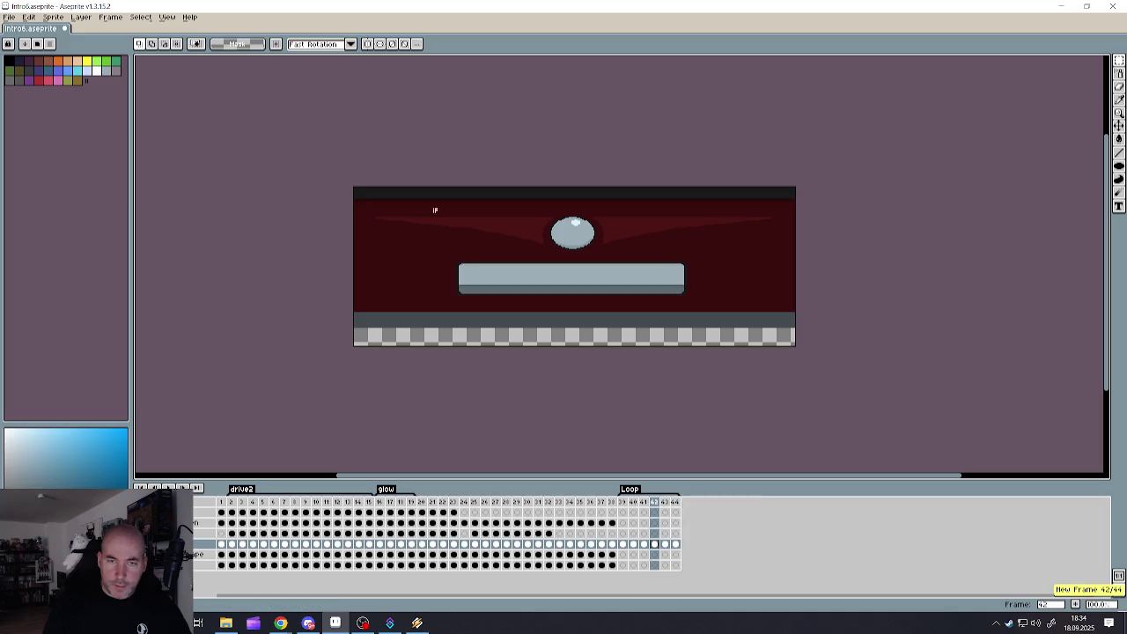
{"action": "key", "text": "ctrl+a"}
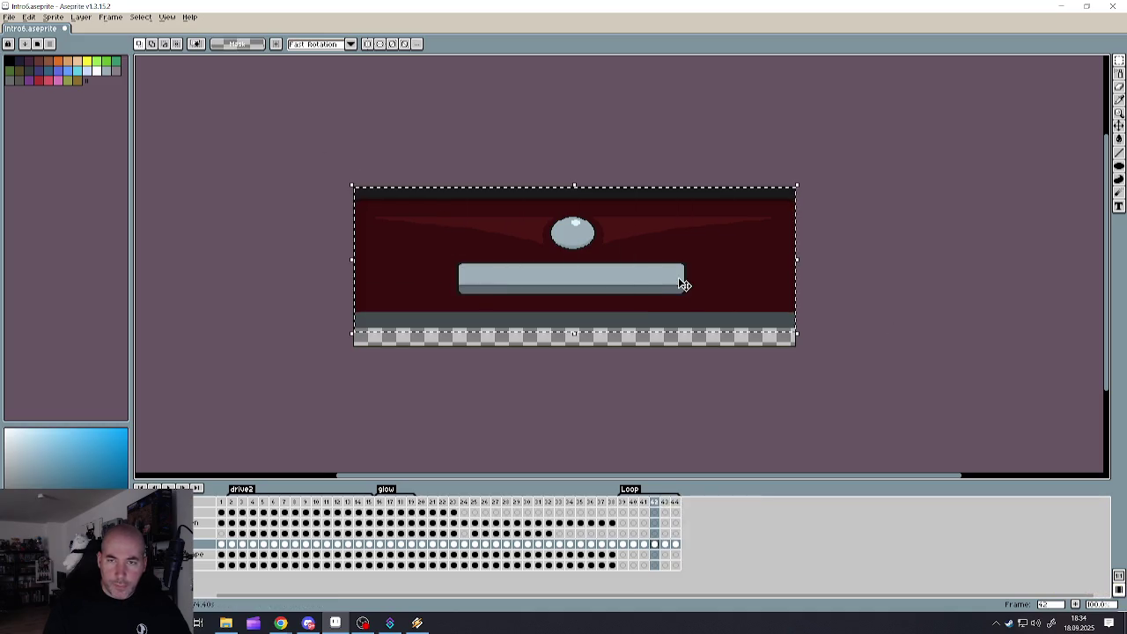
{"action": "key", "text": "Up"}
{"action": "key", "text": "Up"}
{"action": "key", "text": "Up"}
{"action": "key", "text": "Up"}
{"action": "key", "text": "Up"}
{"action": "key", "text": "Up"}
{"action": "key", "text": "Up"}
{"action": "key", "text": "Up"}
{"action": "key", "text": "Up"}
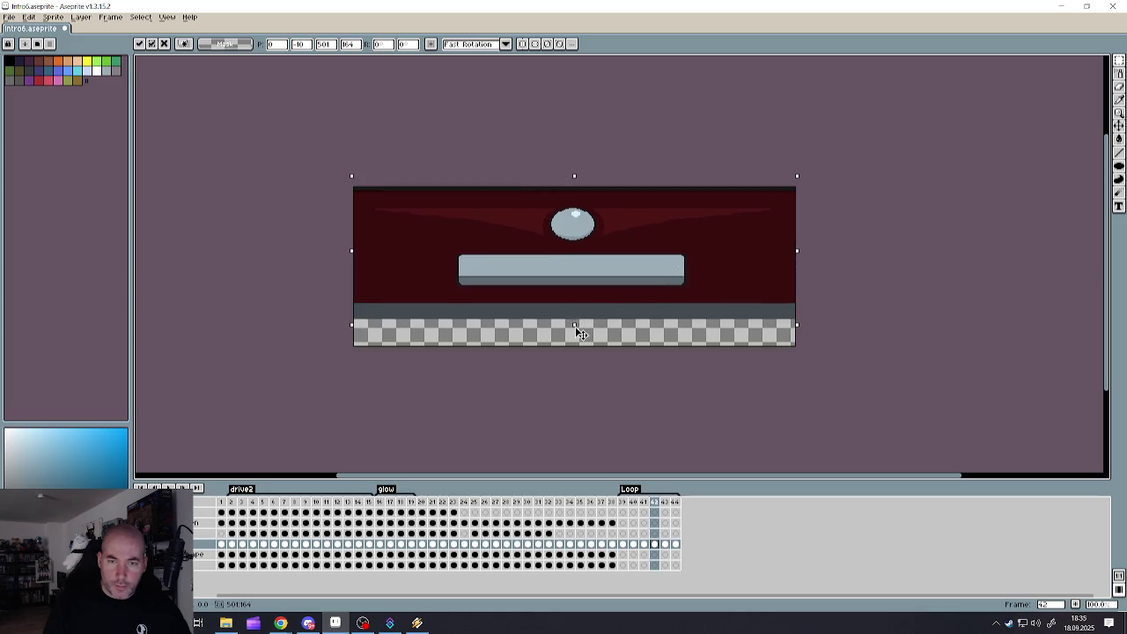
{"action": "left_click_drag", "start_coordinate": [576, 326], "coordinate": [581, 312]}
{"action": "key", "text": "ctrl+d"}
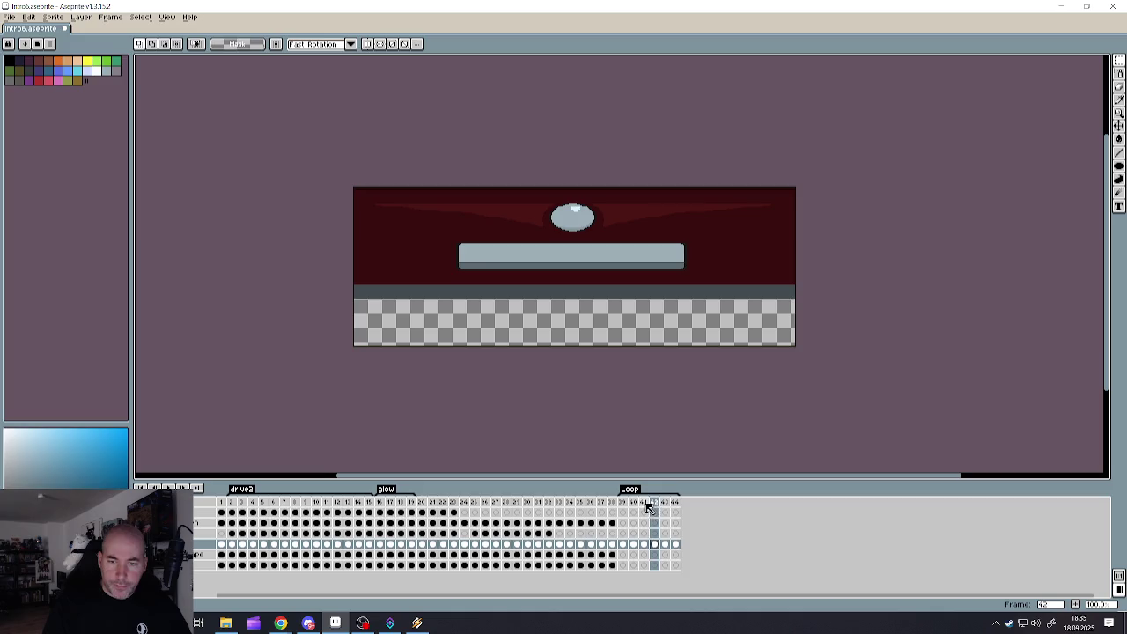
{"action": "left_click_drag", "start_coordinate": [650, 510], "coordinate": [660, 504]}
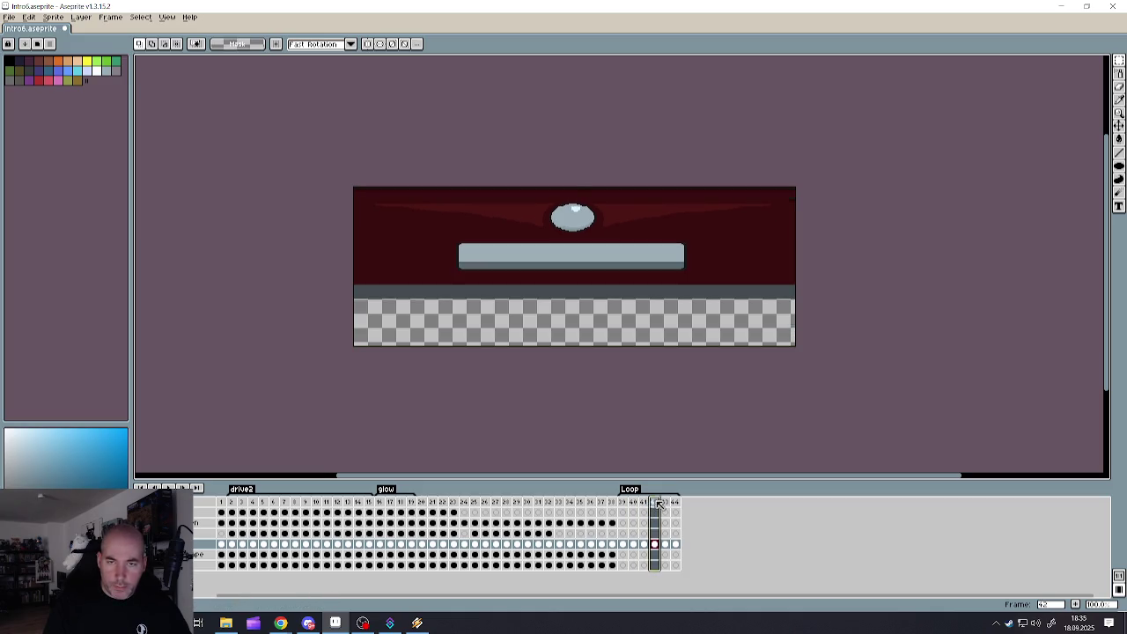
{"action": "left_click", "coordinate": [668, 503]}
{"action": "left_click", "coordinate": [676, 503]}
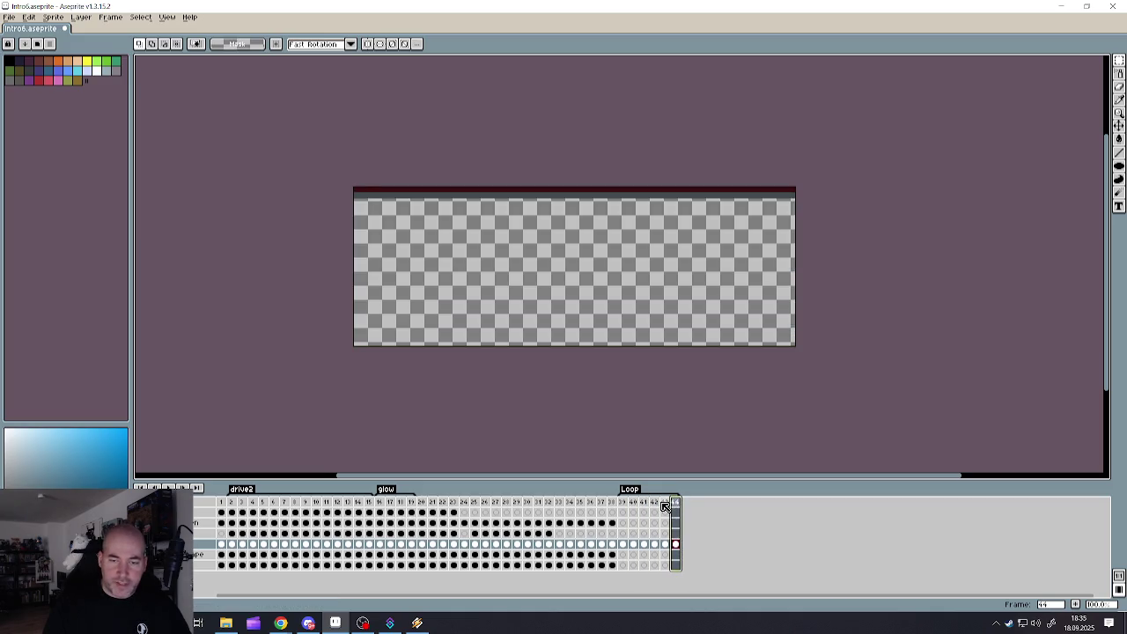
{"action": "left_click", "coordinate": [669, 503]}
{"action": "left_click", "coordinate": [676, 503]}
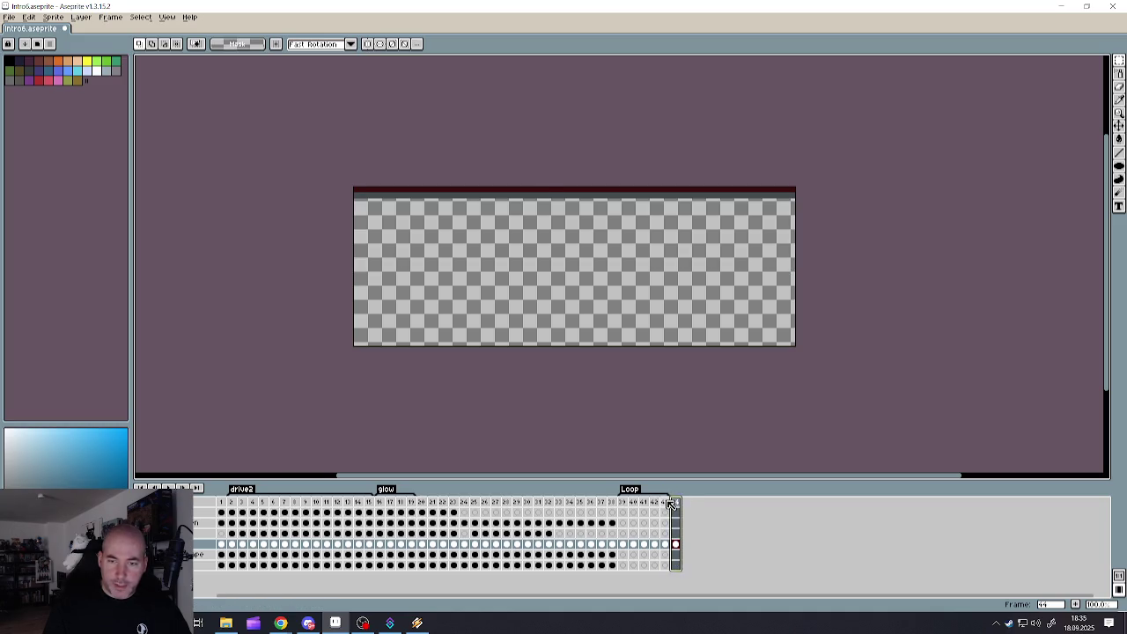
- Add frame 45 with the room art squashed upward and nudged a few pixels higher
{"action": "right_click", "coordinate": [671, 503]}
{"action": "left_click", "coordinate": [696, 523]}
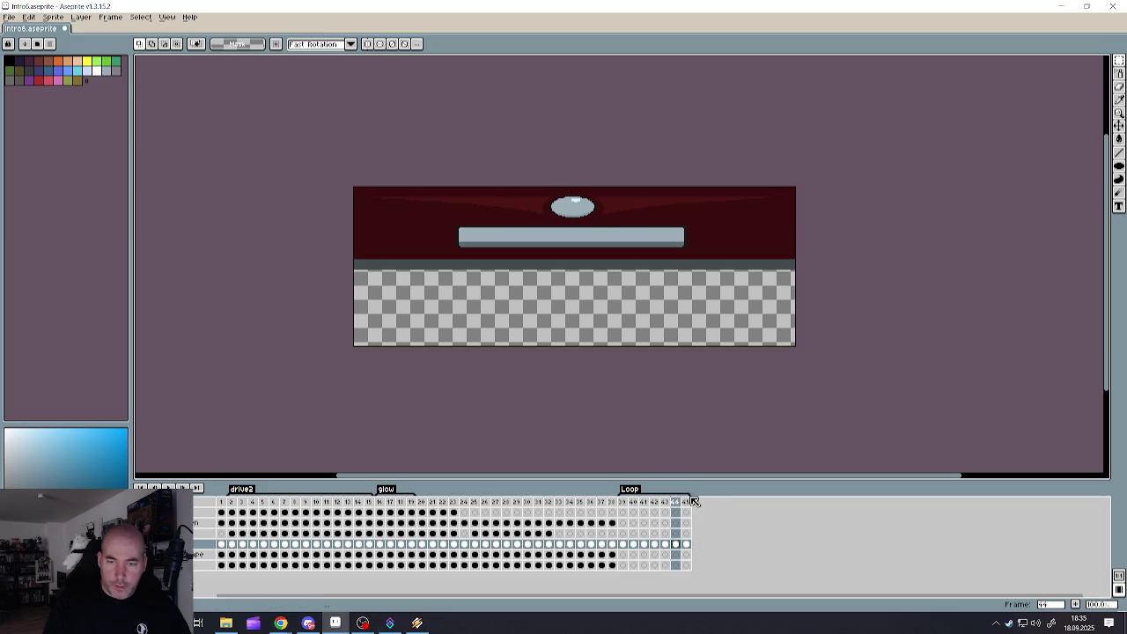
{"action": "left_click_drag", "start_coordinate": [307, 164], "coordinate": [837, 301]}
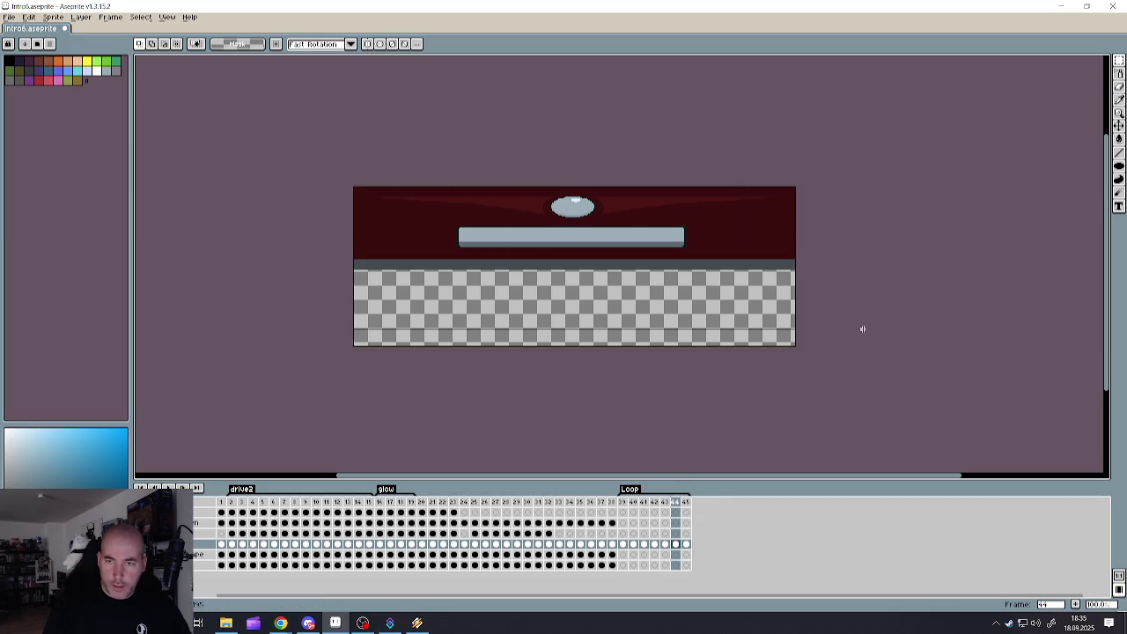
{"action": "left_click_drag", "start_coordinate": [577, 310], "coordinate": [588, 200]}
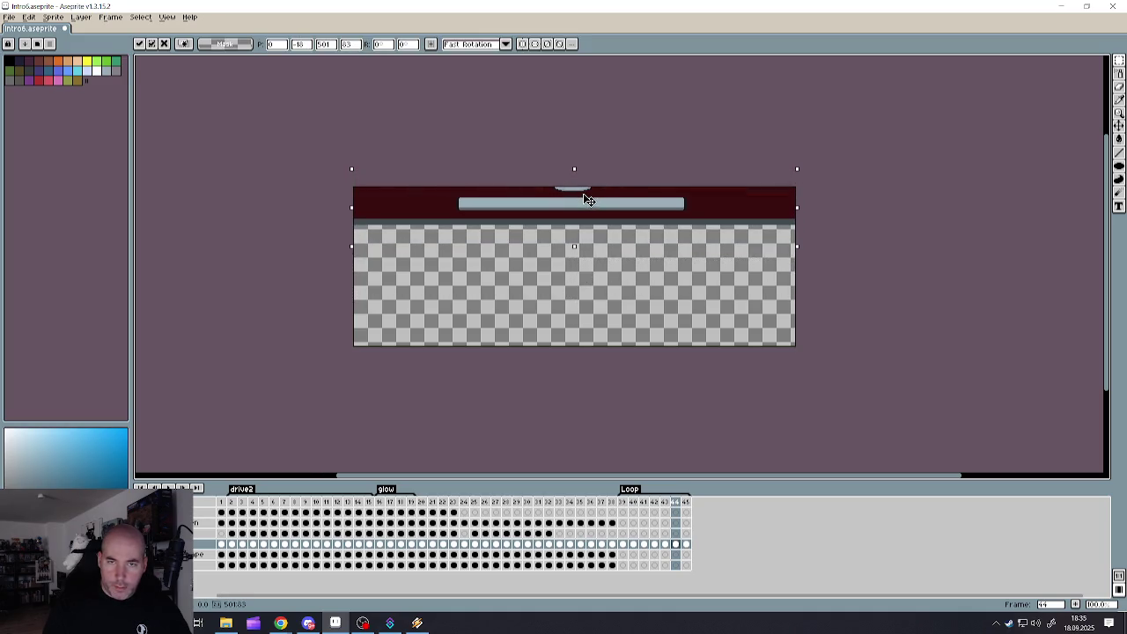
{"action": "key", "text": "Up"}
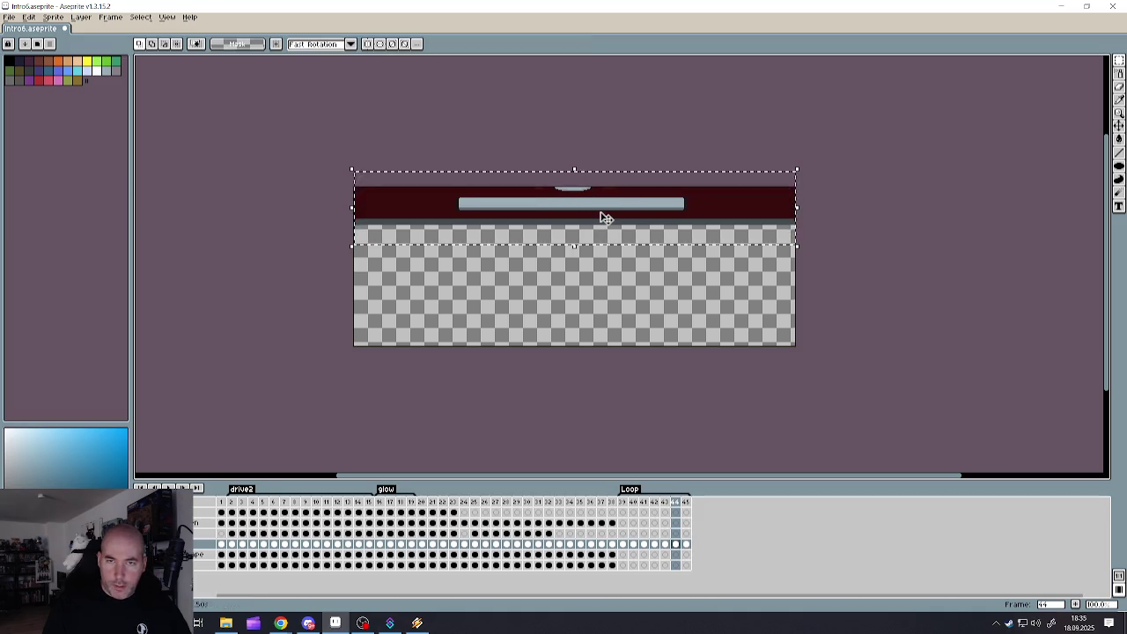
{"action": "key", "text": "Up"}
{"action": "left_click_drag", "start_coordinate": [606, 215], "coordinate": [604, 210]}
{"action": "key", "text": "Return"}
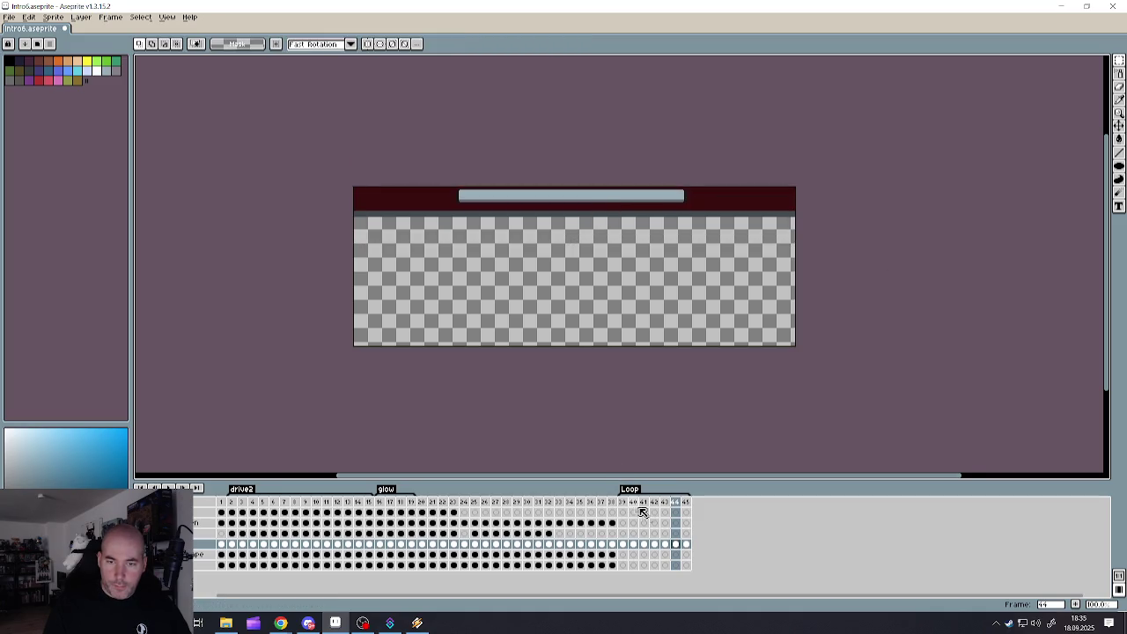
- Play the Loop from frame 39 and stop on frame 45
{"action": "left_click", "coordinate": [691, 508]}
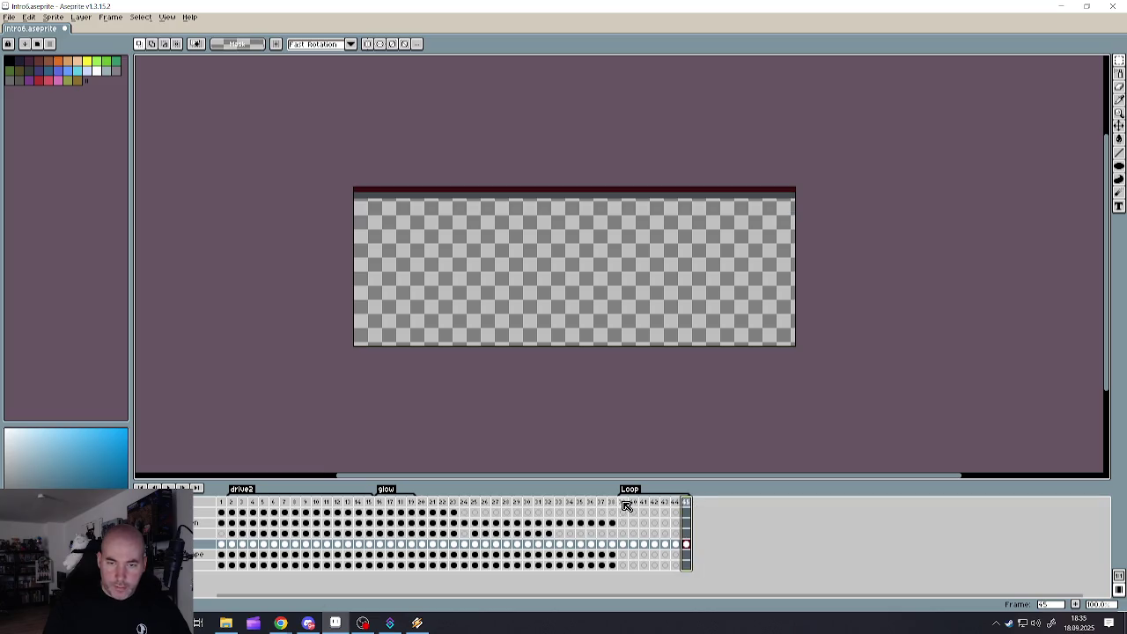
{"action": "left_click", "coordinate": [623, 502]}
{"action": "key", "text": "Return"}
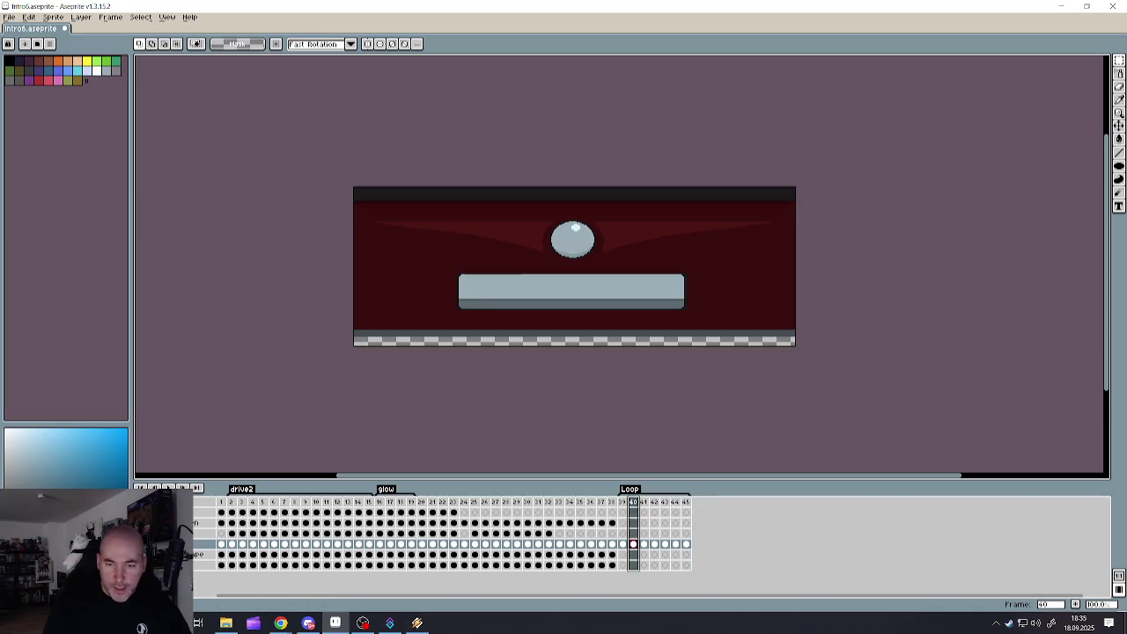
{"action": "left_click", "coordinate": [685, 502]}
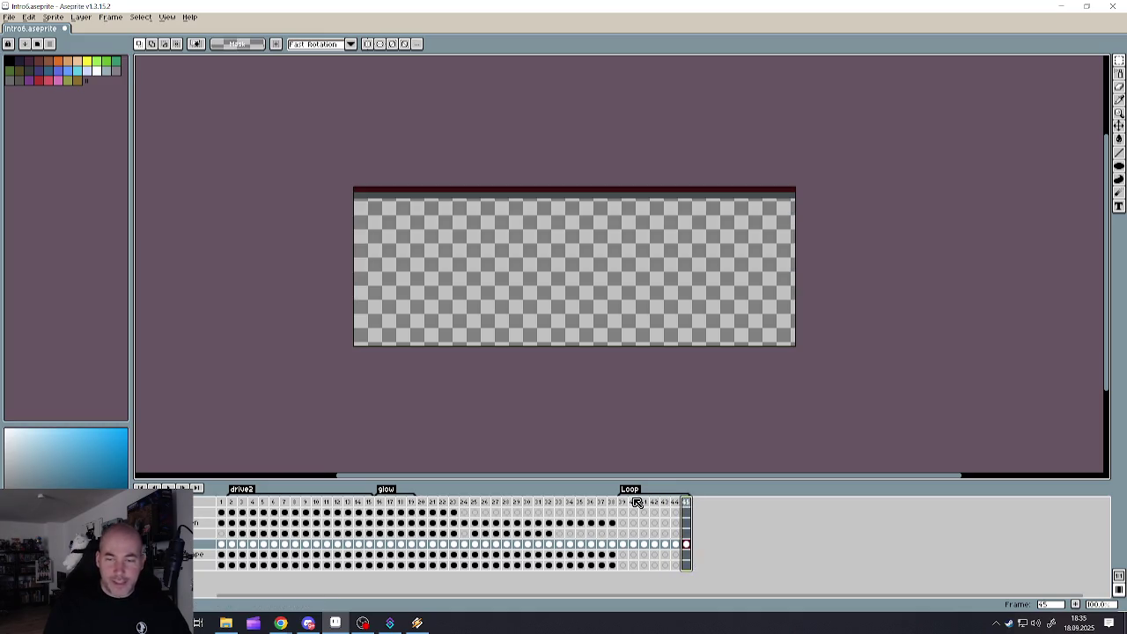
{"action": "left_click", "coordinate": [188, 554]}
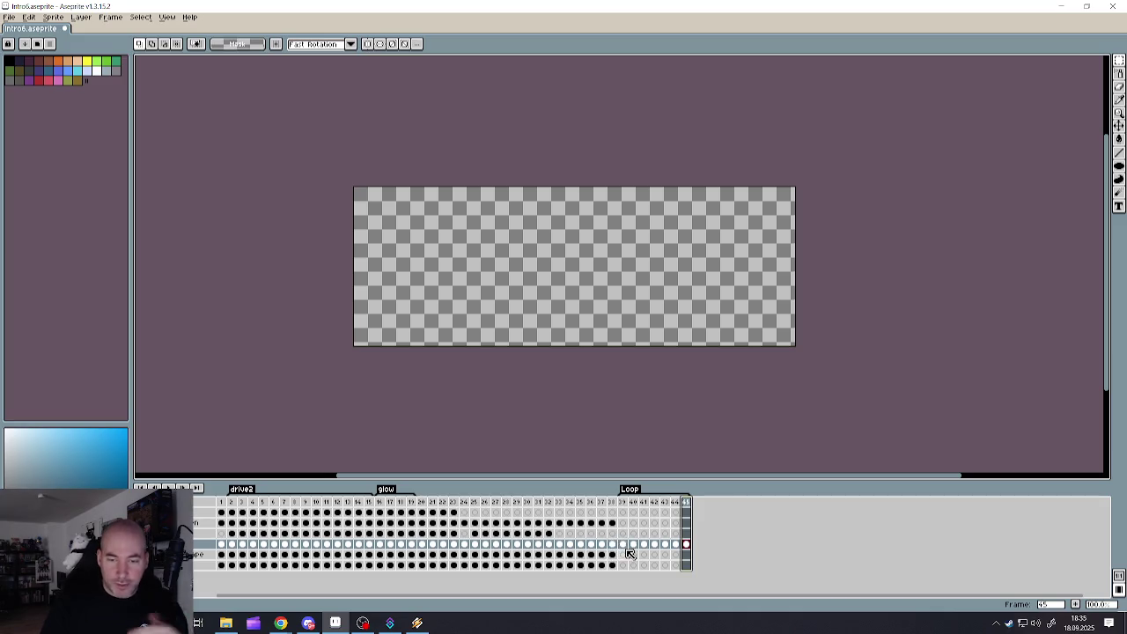
- Check the background layer's cels at frames 39, 41 and 40, ending on empty frame 45
{"action": "left_click", "coordinate": [627, 554]}
{"action": "left_click", "coordinate": [622, 565]}
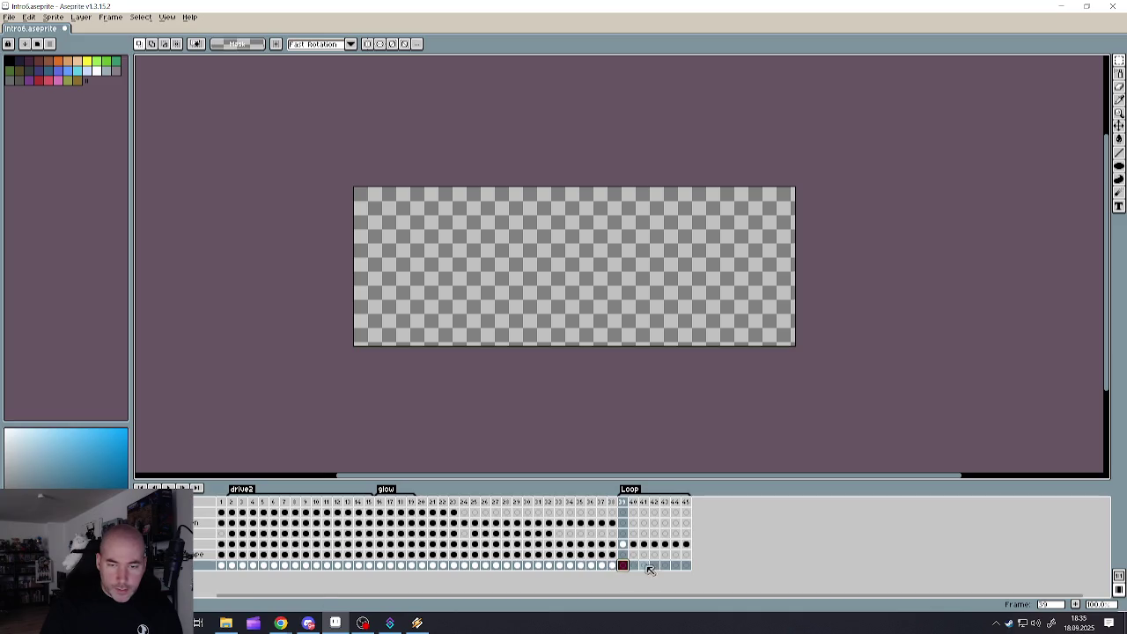
{"action": "left_click", "coordinate": [638, 569]}
{"action": "left_click", "coordinate": [645, 568]}
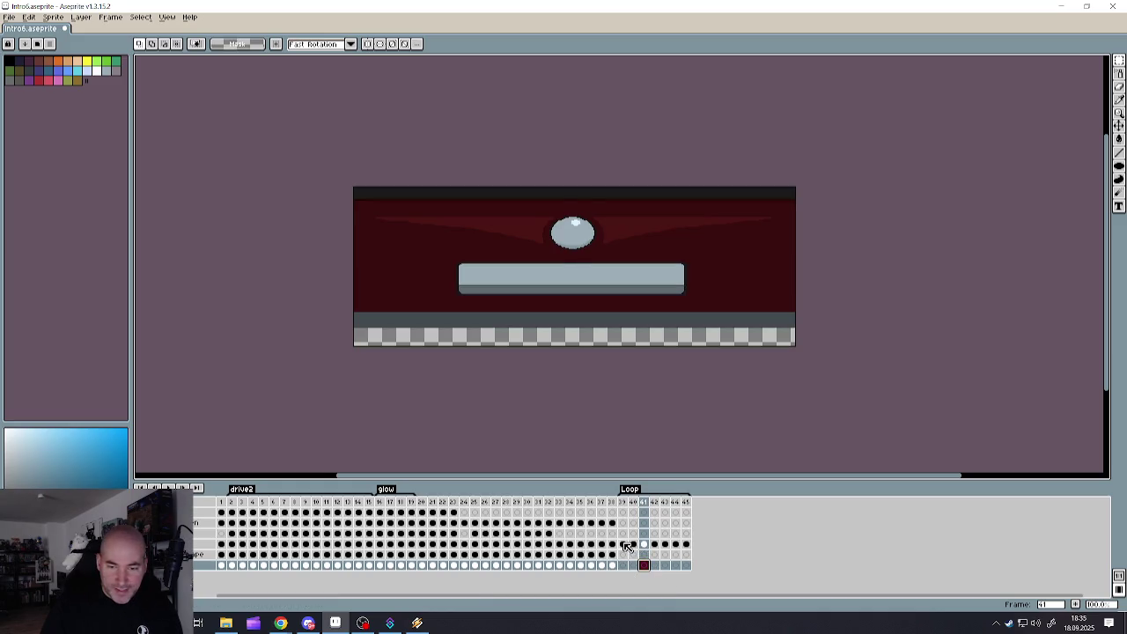
{"action": "left_click", "coordinate": [623, 544]}
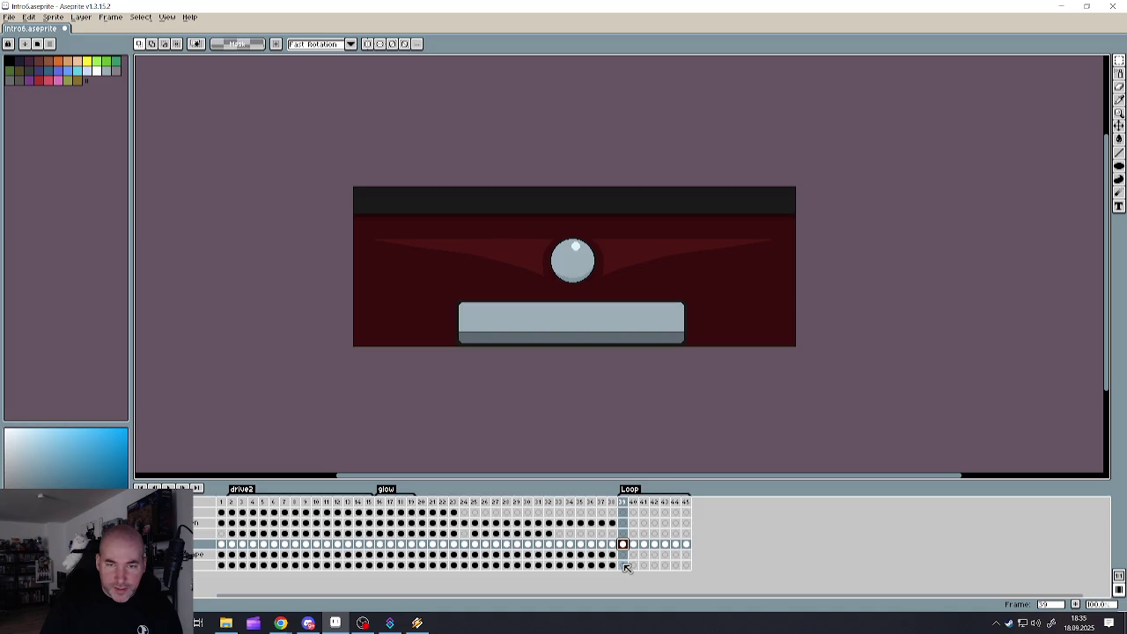
{"action": "left_click", "coordinate": [633, 565]}
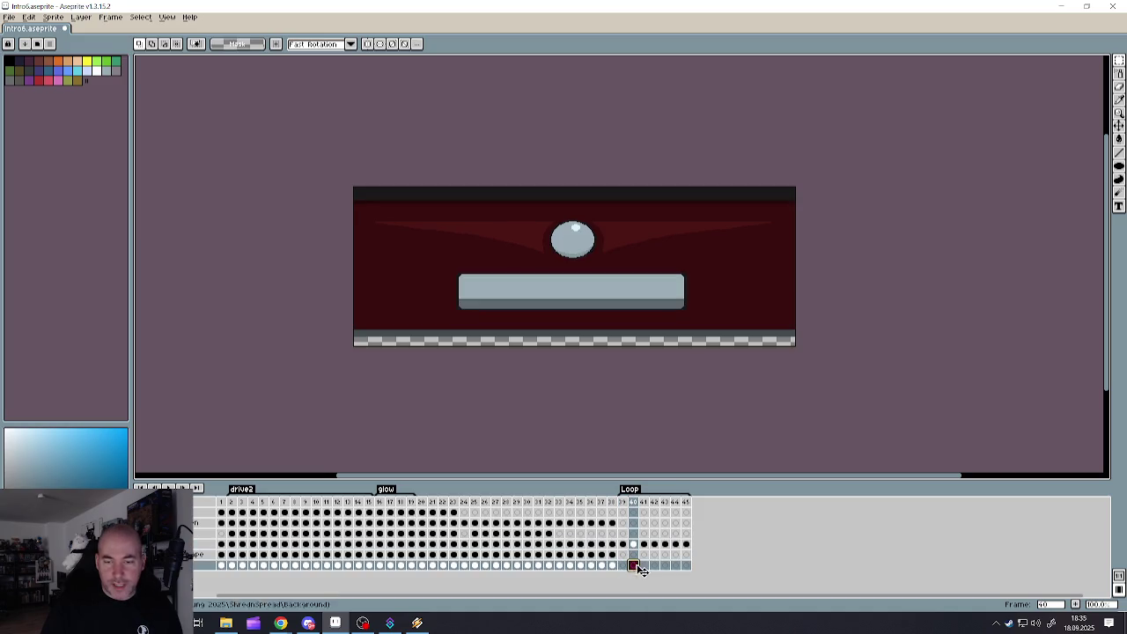
{"action": "left_click", "coordinate": [686, 565]}
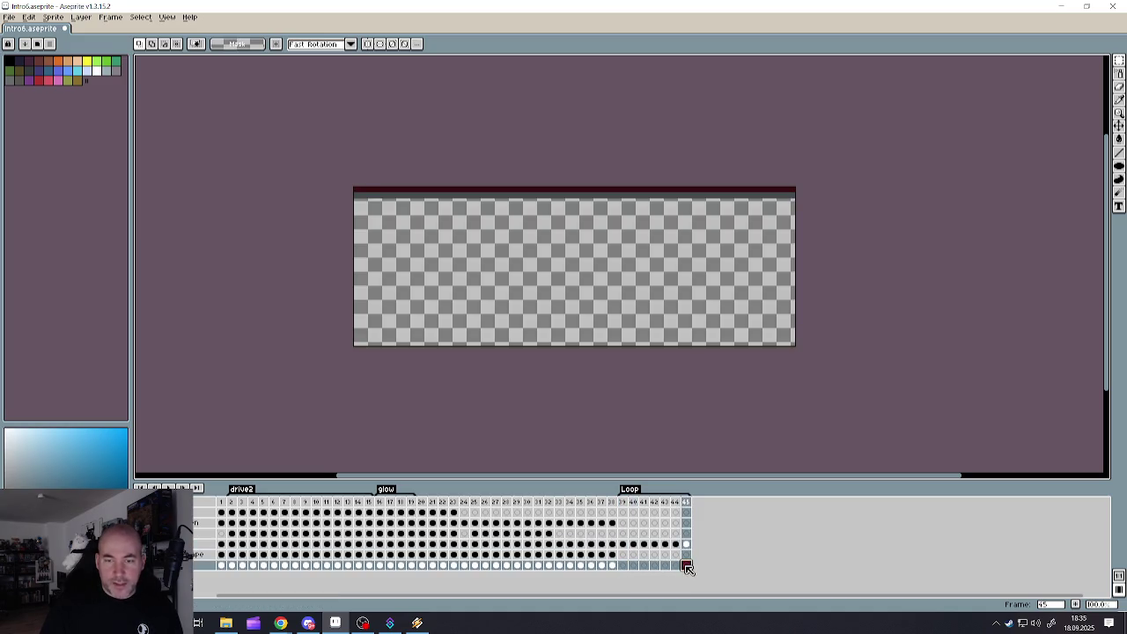
{"action": "left_click", "coordinate": [1120, 140]}
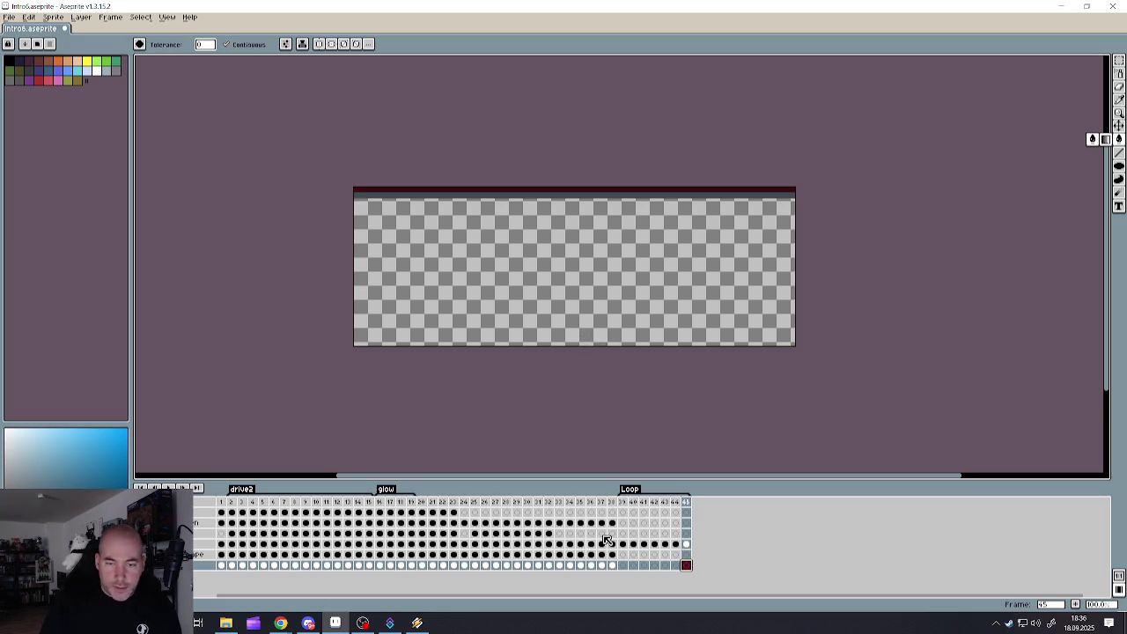
- Sample the dark grey colour from the artwork in frame 39
{"action": "left_click", "coordinate": [622, 543]}
{"action": "key", "text": "i"}
{"action": "scroll", "coordinate": [513, 252], "scroll_direction": "up", "scroll_amount": 5}
{"action": "scroll", "coordinate": [727, 290], "scroll_direction": "up", "scroll_amount": 1}
{"action": "scroll", "coordinate": [670, 262], "scroll_direction": "up", "scroll_amount": 2}
{"action": "left_click", "coordinate": [657, 272]}
- Bucket-fill the empty frame 45 background cel with that dark grey
{"action": "key", "text": "g"}
{"action": "scroll", "coordinate": [657, 271], "scroll_direction": "down", "scroll_amount": 8}
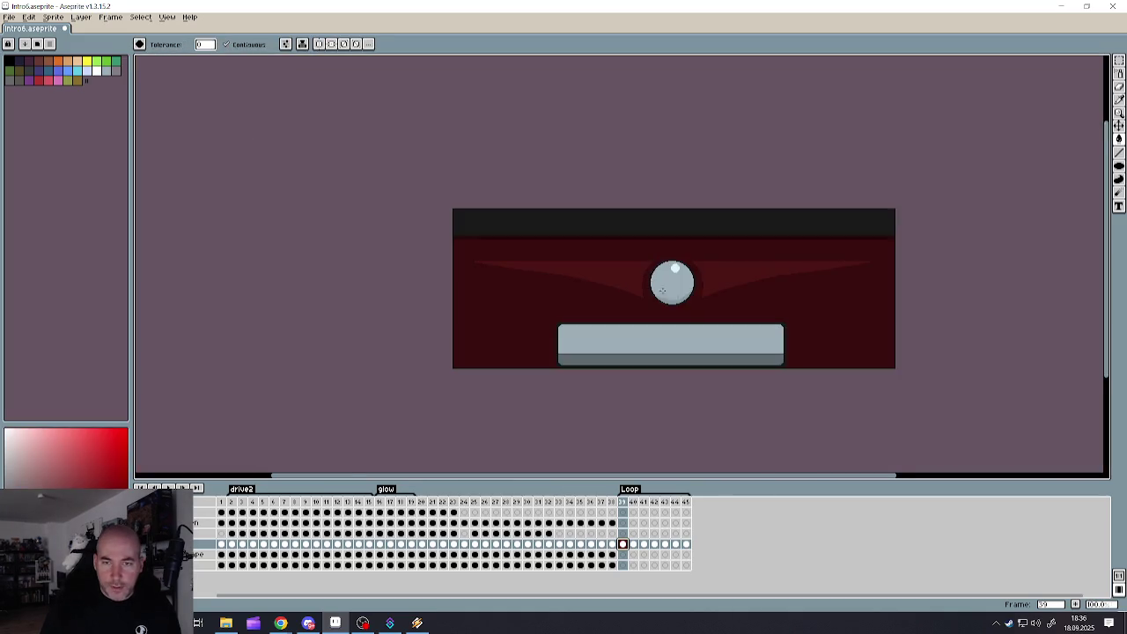
{"action": "scroll", "coordinate": [708, 309], "scroll_direction": "up", "scroll_amount": 1}
{"action": "left_click", "coordinate": [688, 545]}
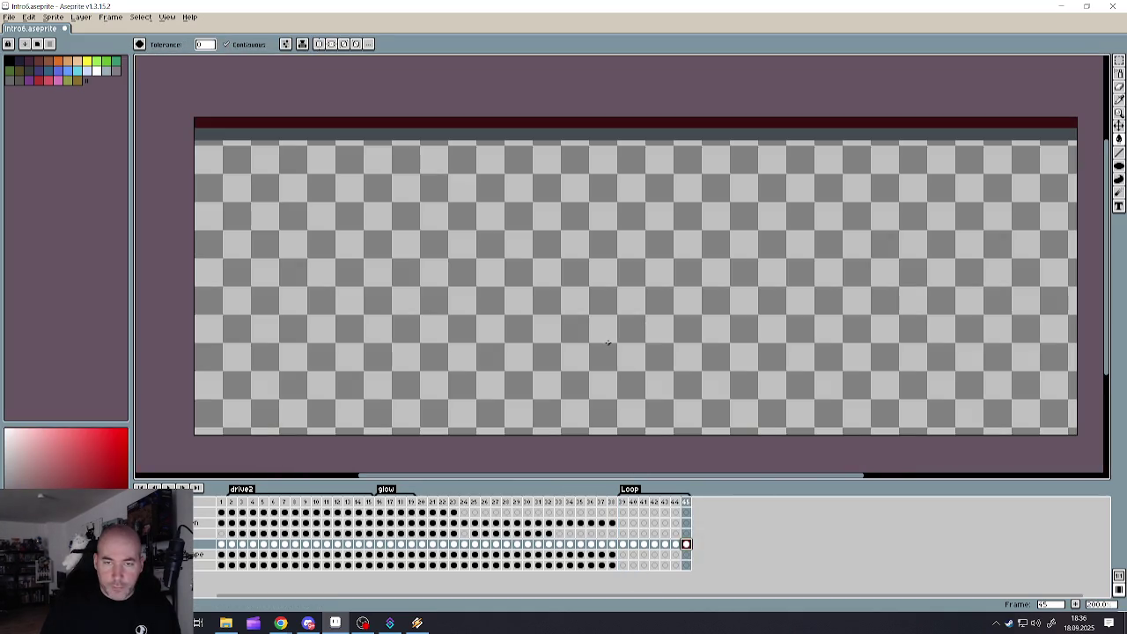
{"action": "left_click", "coordinate": [679, 298]}
{"action": "scroll", "coordinate": [528, 327], "scroll_direction": "down", "scroll_amount": 2}
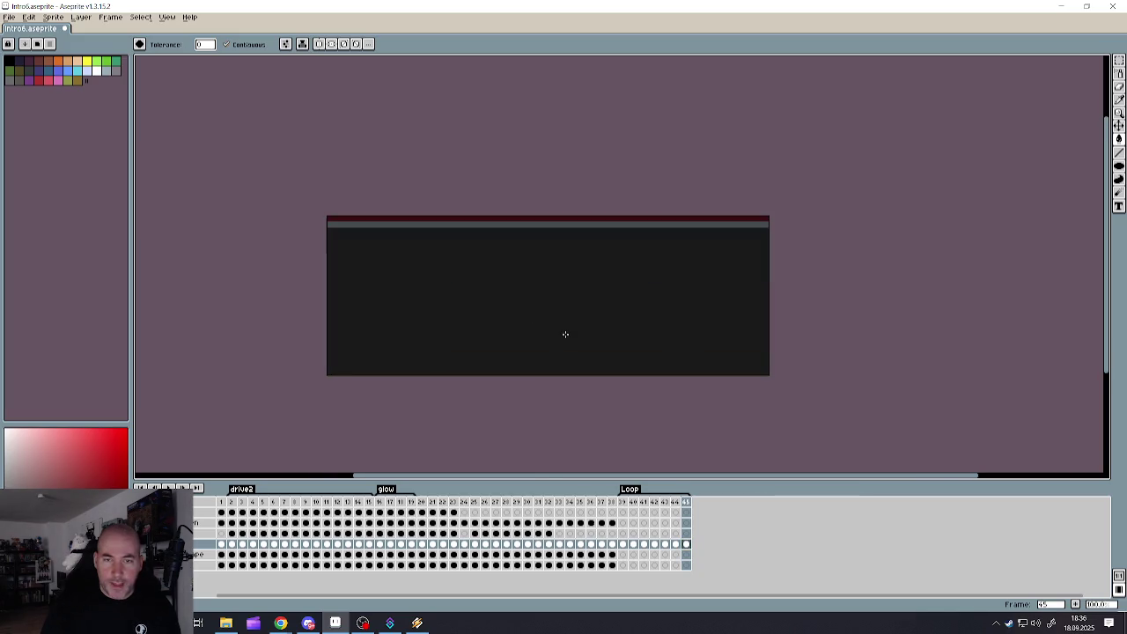
{"action": "scroll", "coordinate": [564, 332], "scroll_direction": "up", "scroll_amount": 2}
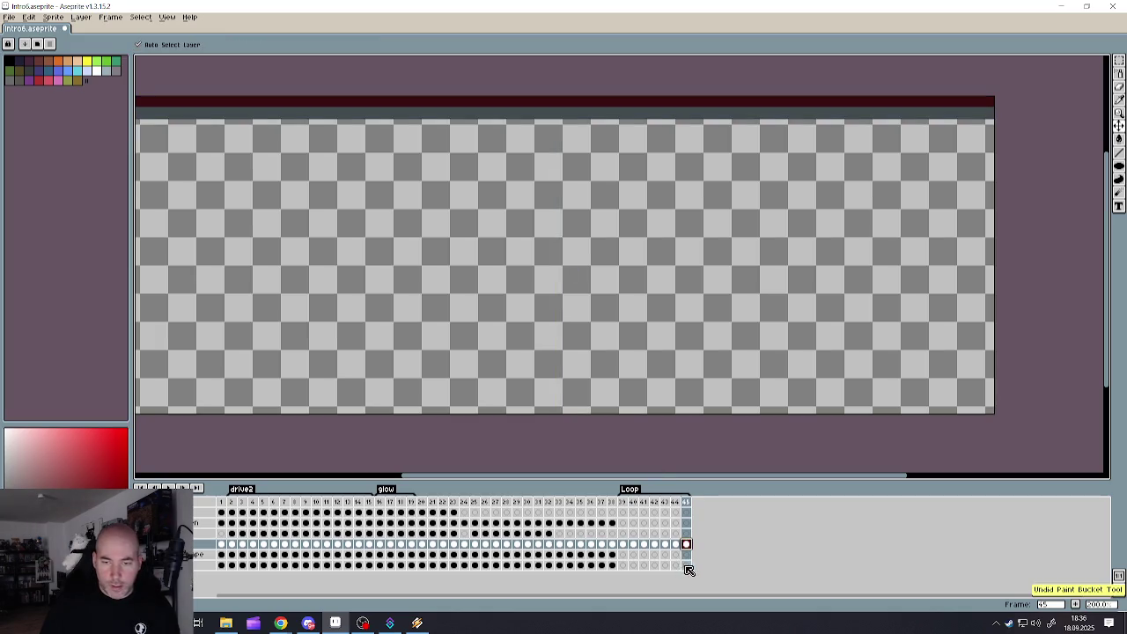
{"action": "left_click", "coordinate": [686, 565]}
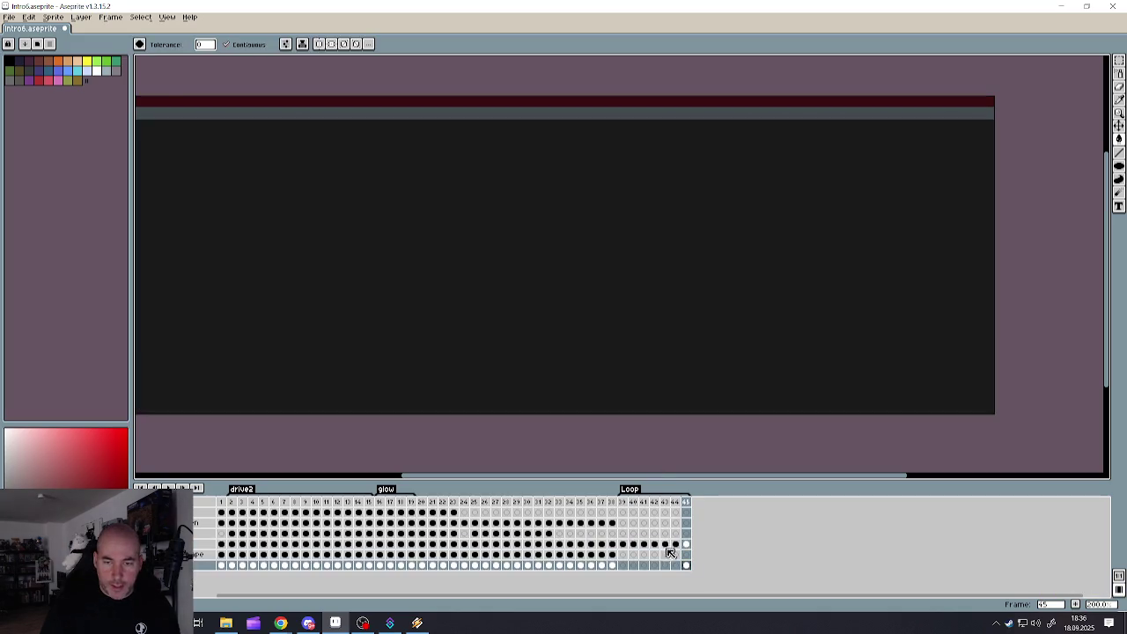
{"action": "left_click", "coordinate": [676, 566]}
{"action": "left_click", "coordinate": [665, 565]}
{"action": "left_click", "coordinate": [656, 526]}
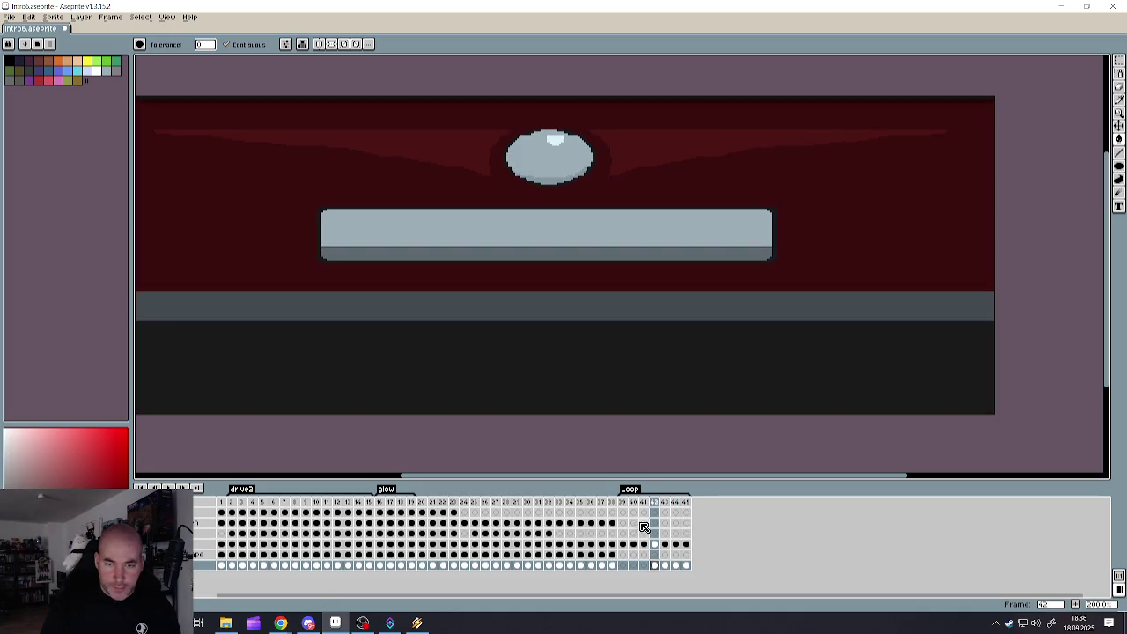
{"action": "left_click", "coordinate": [644, 565]}
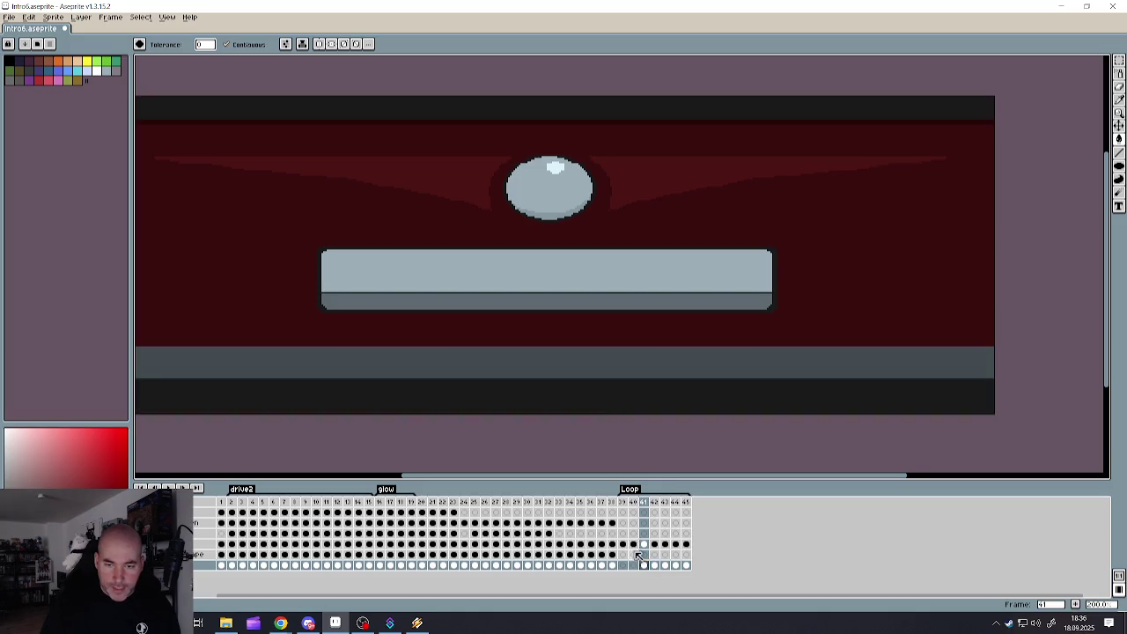
{"action": "left_click", "coordinate": [634, 563]}
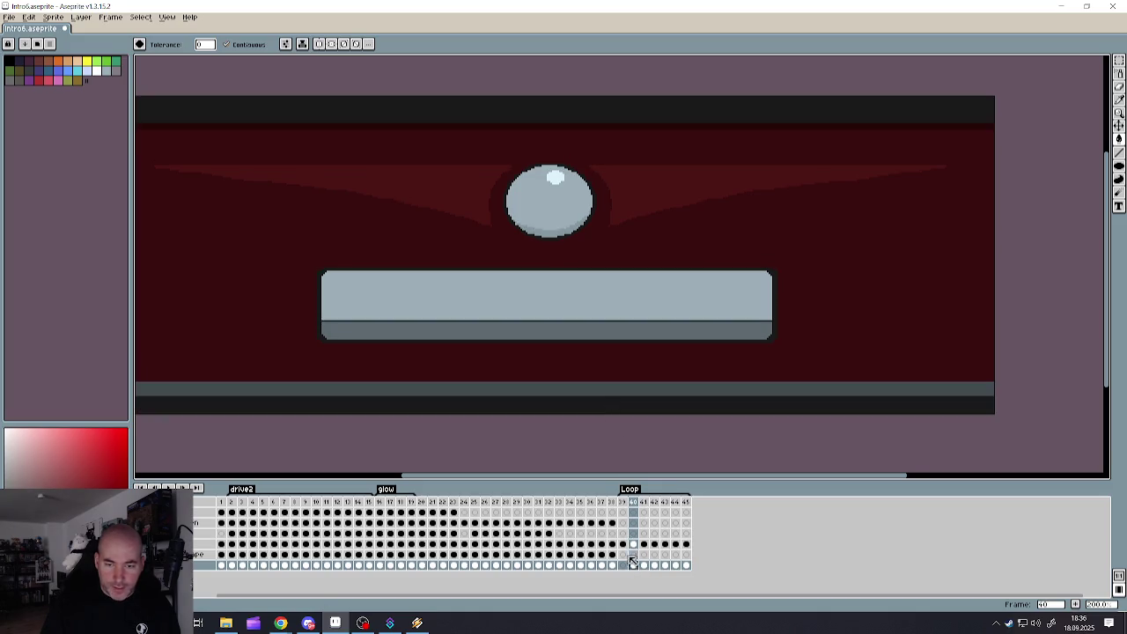
{"action": "left_click", "coordinate": [623, 564]}
{"action": "left_click", "coordinate": [633, 565]}
{"action": "left_click", "coordinate": [643, 565]}
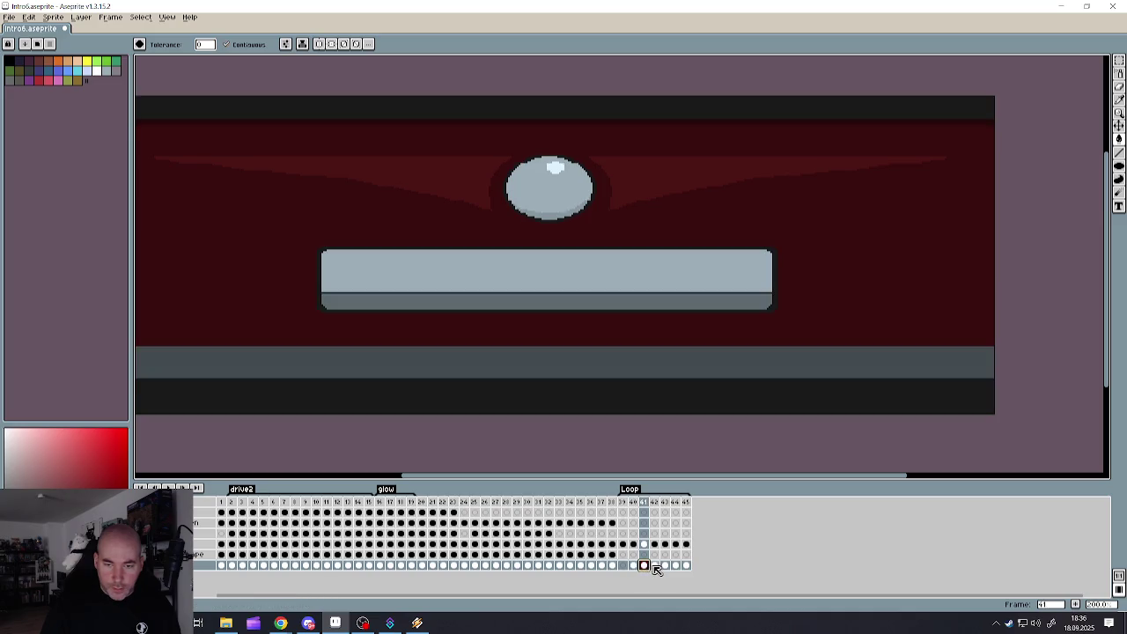
{"action": "left_click", "coordinate": [655, 565]}
{"action": "left_click", "coordinate": [665, 566]}
{"action": "left_click", "coordinate": [675, 566]}
{"action": "left_click", "coordinate": [687, 565]}
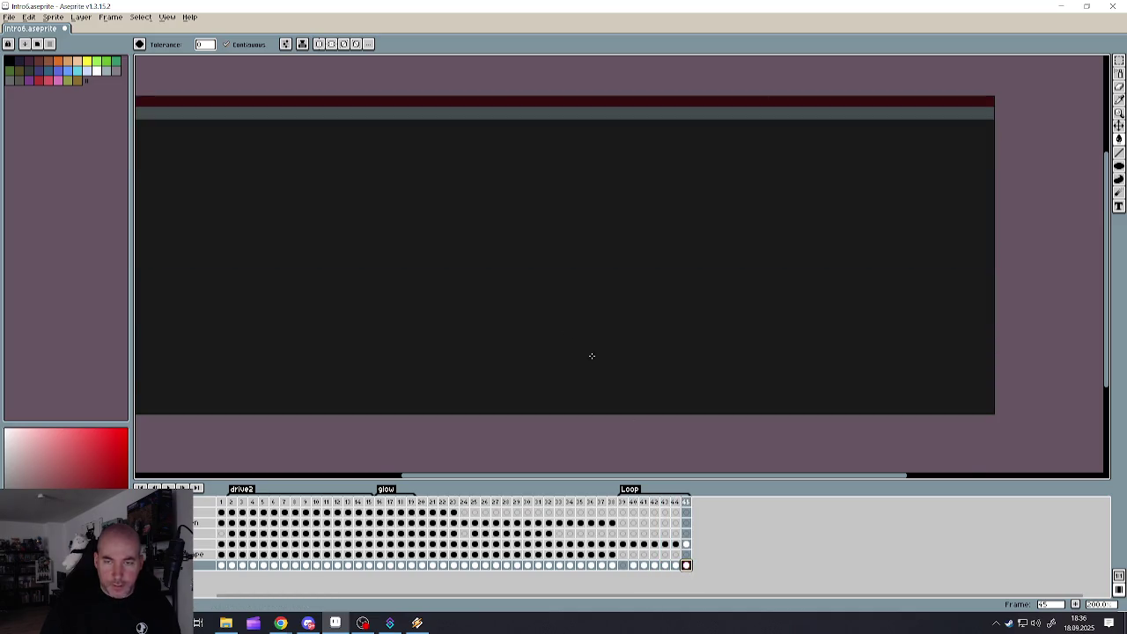
{"action": "scroll", "coordinate": [538, 327], "scroll_direction": "down", "scroll_amount": 3}
{"action": "scroll", "coordinate": [536, 328], "scroll_direction": "up", "scroll_amount": 2}
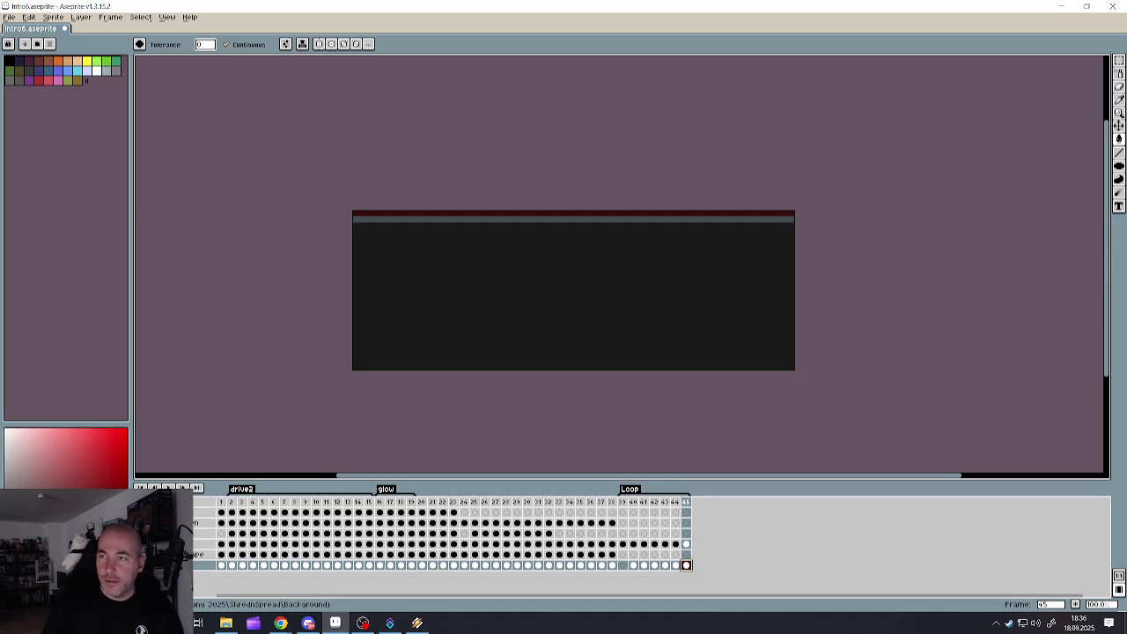
{"action": "left_click", "coordinate": [1119, 153]}
- Switch to the Line tool and select the frame 45 cel to draw on
{"action": "scroll", "coordinate": [395, 335], "scroll_direction": "up", "scroll_amount": 1}
{"action": "scroll", "coordinate": [396, 334], "scroll_direction": "down", "scroll_amount": 1}
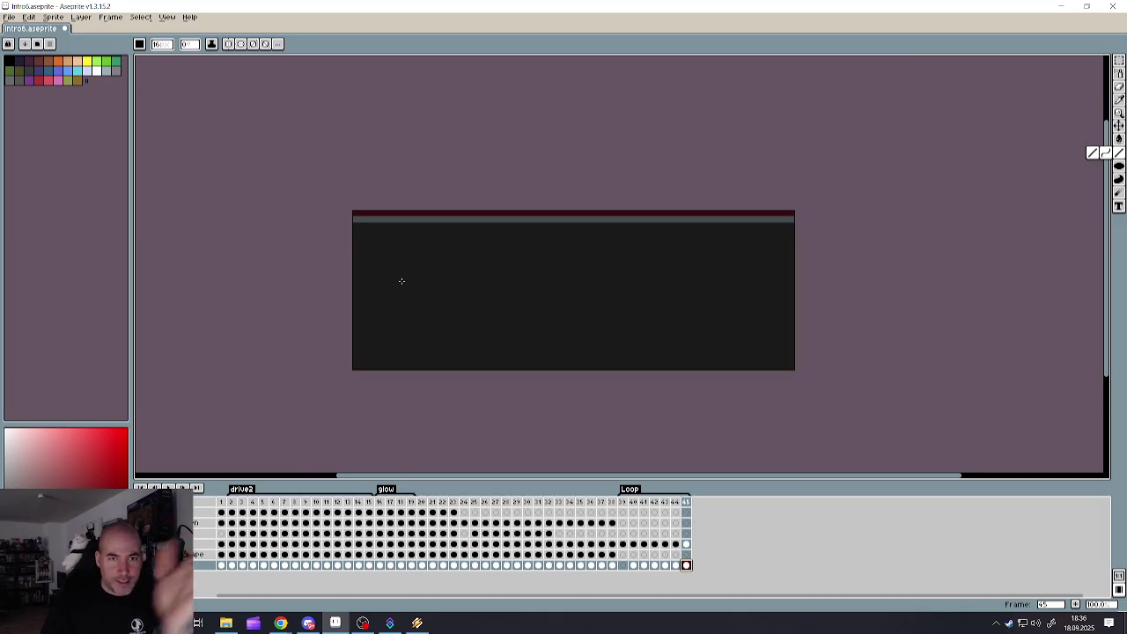
{"action": "left_click", "coordinate": [352, 237]}
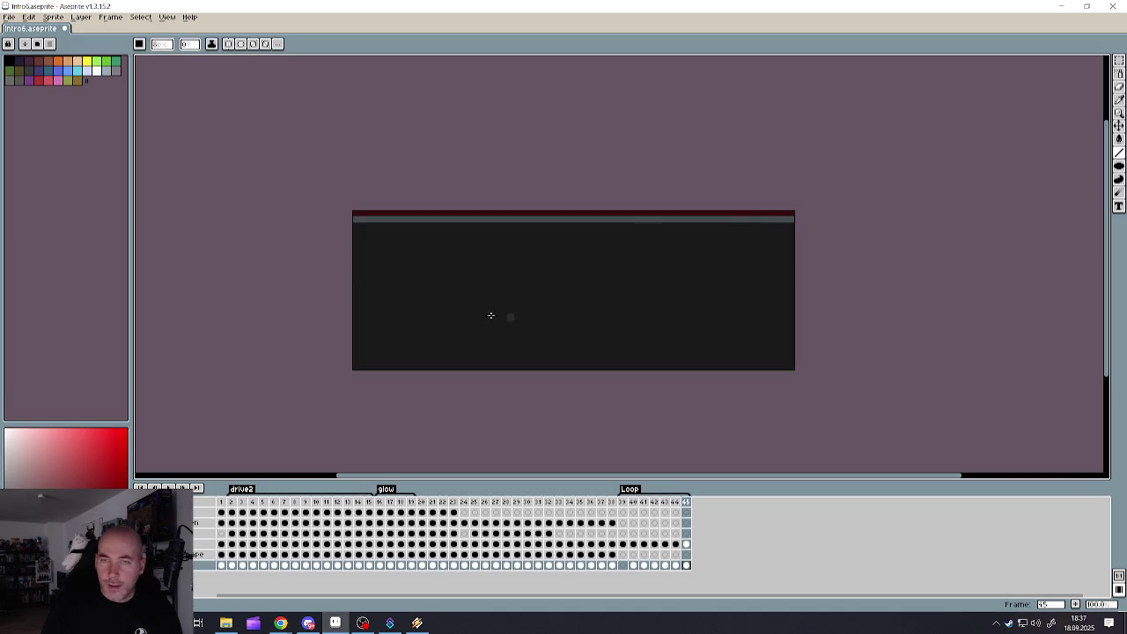
{"action": "key", "text": "e"}
{"action": "left_click", "coordinate": [687, 565]}
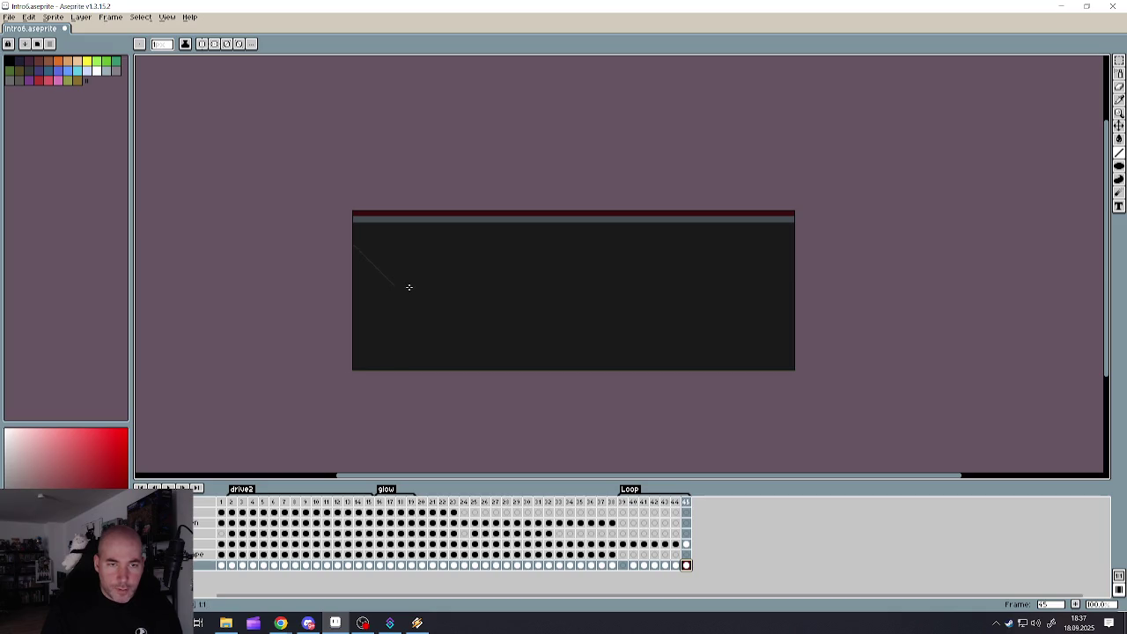
- Draw two diagonal lines and one vertical line outlining the left wall band and pillar
{"action": "scroll", "coordinate": [385, 325], "scroll_direction": "up", "scroll_amount": 1}
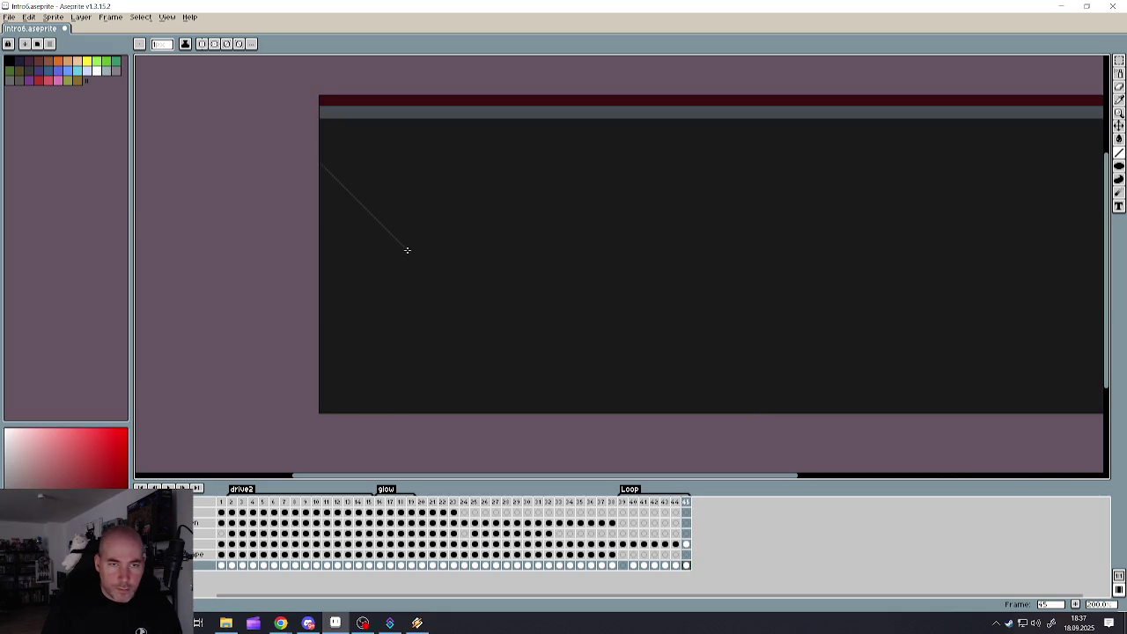
{"action": "left_click", "coordinate": [406, 249]}
{"action": "scroll", "coordinate": [416, 339], "scroll_direction": "down", "scroll_amount": 2}
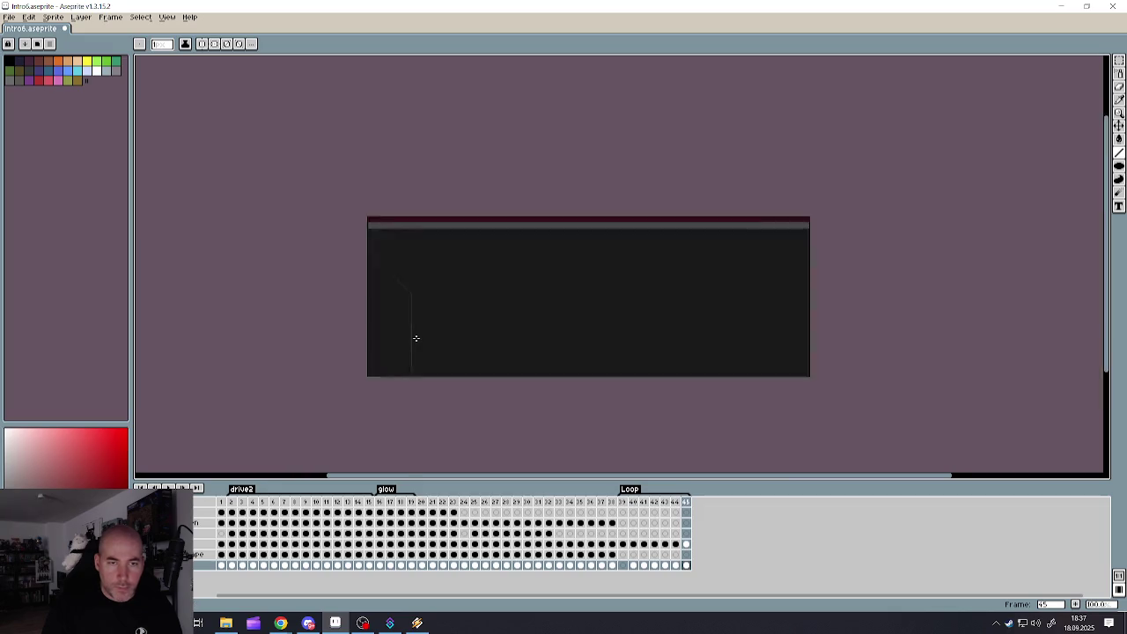
{"action": "scroll", "coordinate": [455, 336], "scroll_direction": "up", "scroll_amount": 1}
{"action": "scroll", "coordinate": [667, 272], "scroll_direction": "up", "scroll_amount": 1}
{"action": "scroll", "coordinate": [668, 275], "scroll_direction": "down", "scroll_amount": 1}
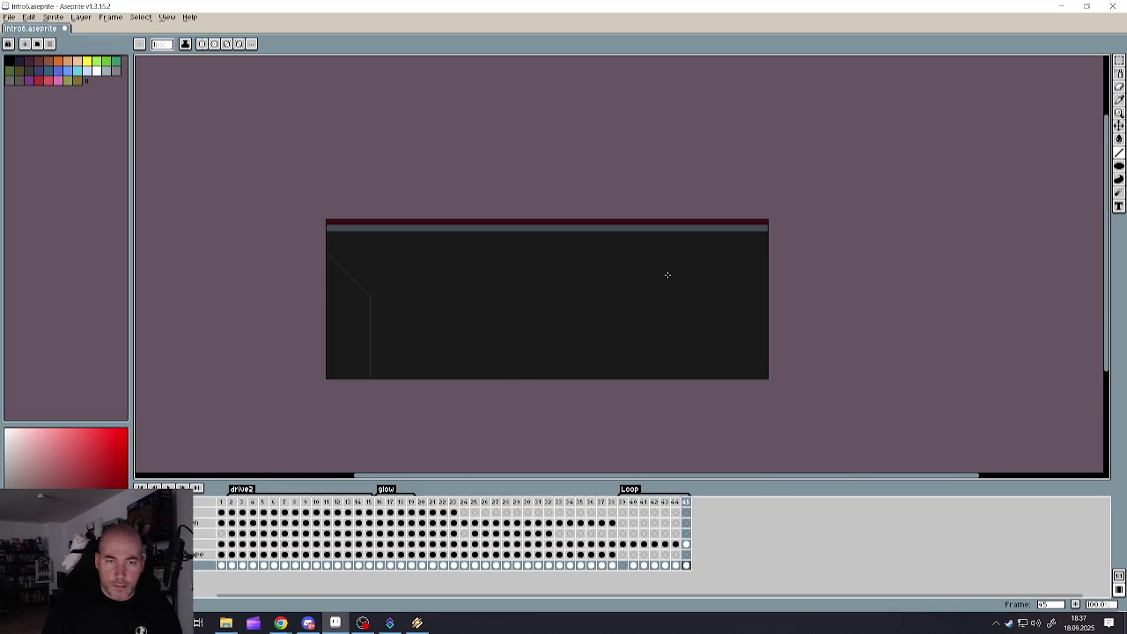
{"action": "scroll", "coordinate": [668, 274], "scroll_direction": "down", "scroll_amount": 1}
{"action": "scroll", "coordinate": [516, 285], "scroll_direction": "up", "scroll_amount": 2}
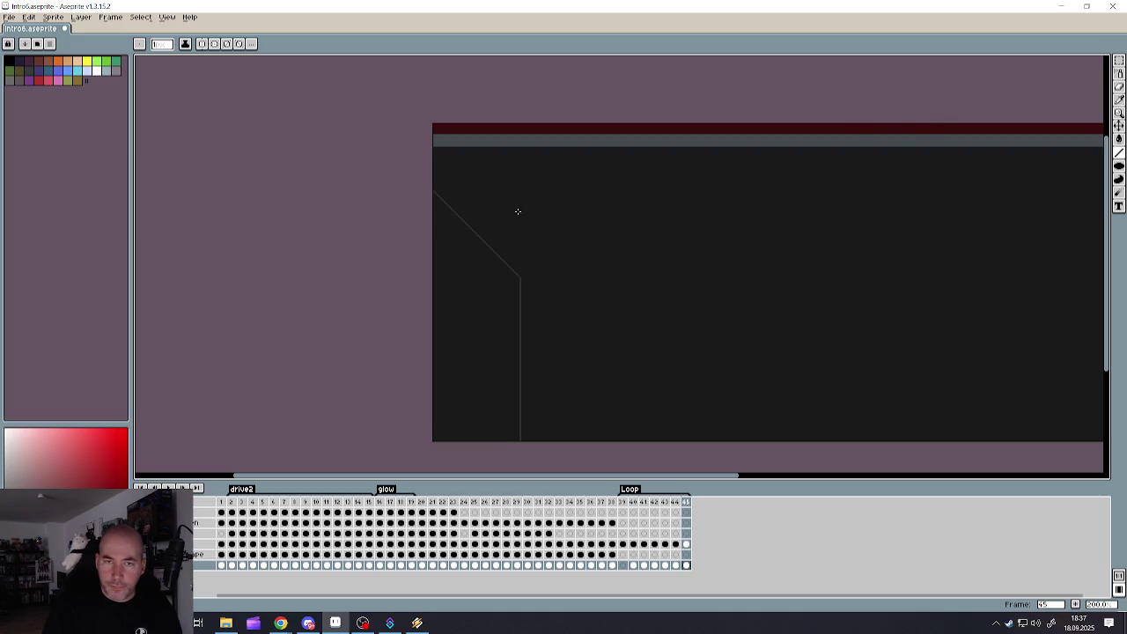
{"action": "left_click_drag", "start_coordinate": [509, 287], "coordinate": [408, 233]}
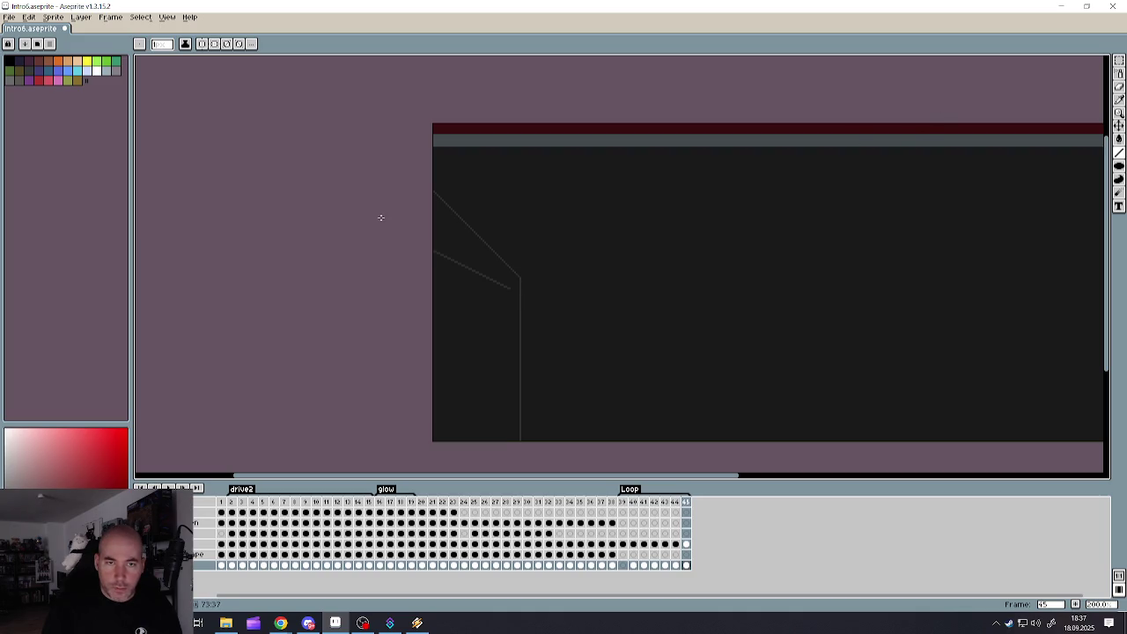
{"action": "left_click_drag", "start_coordinate": [500, 284], "coordinate": [504, 422]}
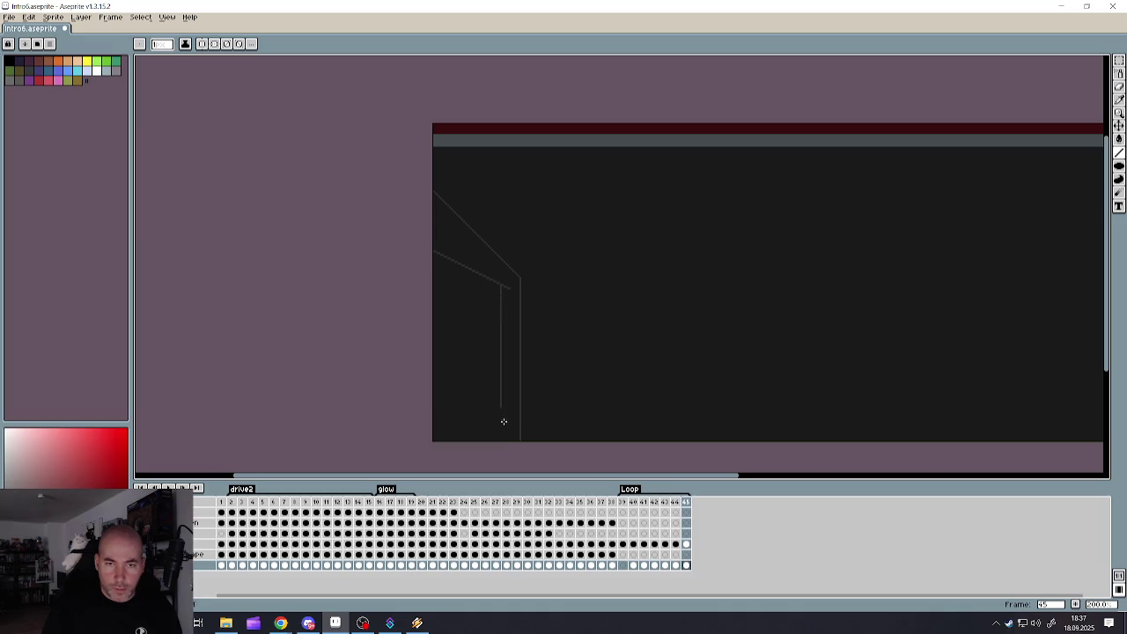
- Bucket-fill the outlined band and strip with grey
{"action": "left_click", "coordinate": [1119, 139]}
{"action": "left_click", "coordinate": [465, 248]}
{"action": "scroll", "coordinate": [504, 313], "scroll_direction": "down", "scroll_amount": 1}
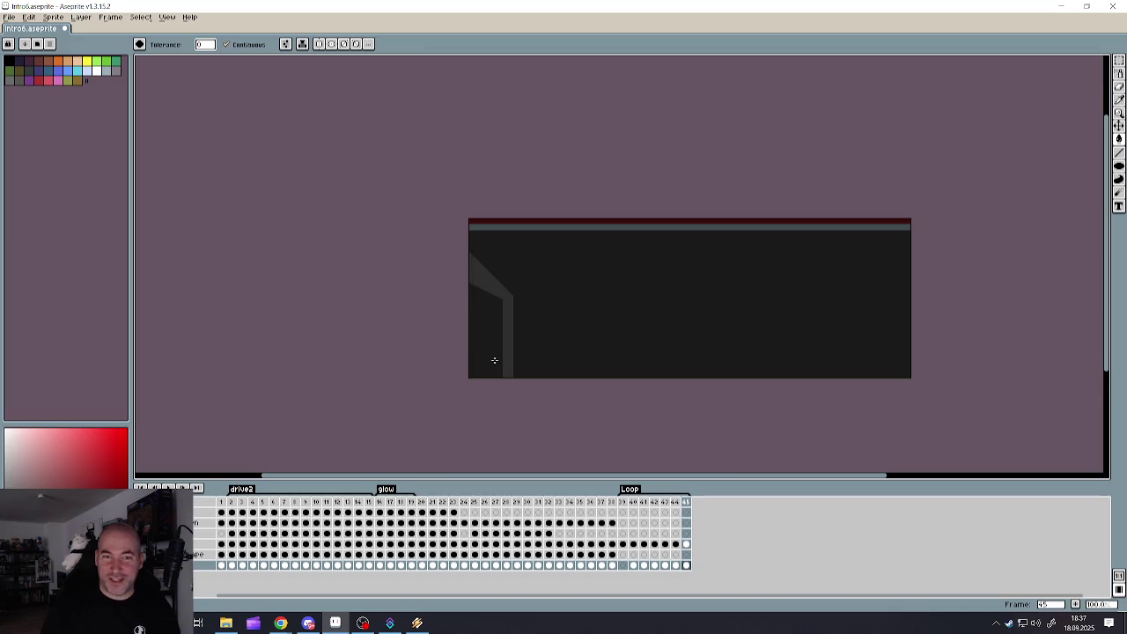
- Pick the dark wall colour from the canvas and bucket-fill the area left of the pillar with it
{"action": "scroll", "coordinate": [494, 361], "scroll_direction": "up", "scroll_amount": 1}
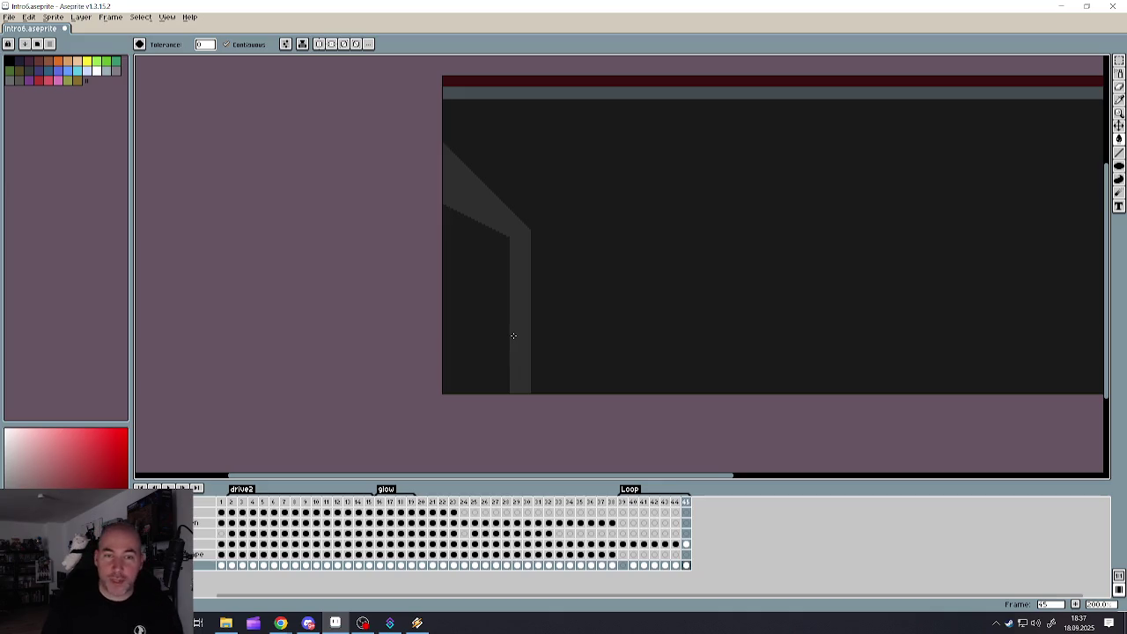
{"action": "scroll", "coordinate": [503, 313], "scroll_direction": "up", "scroll_amount": 1}
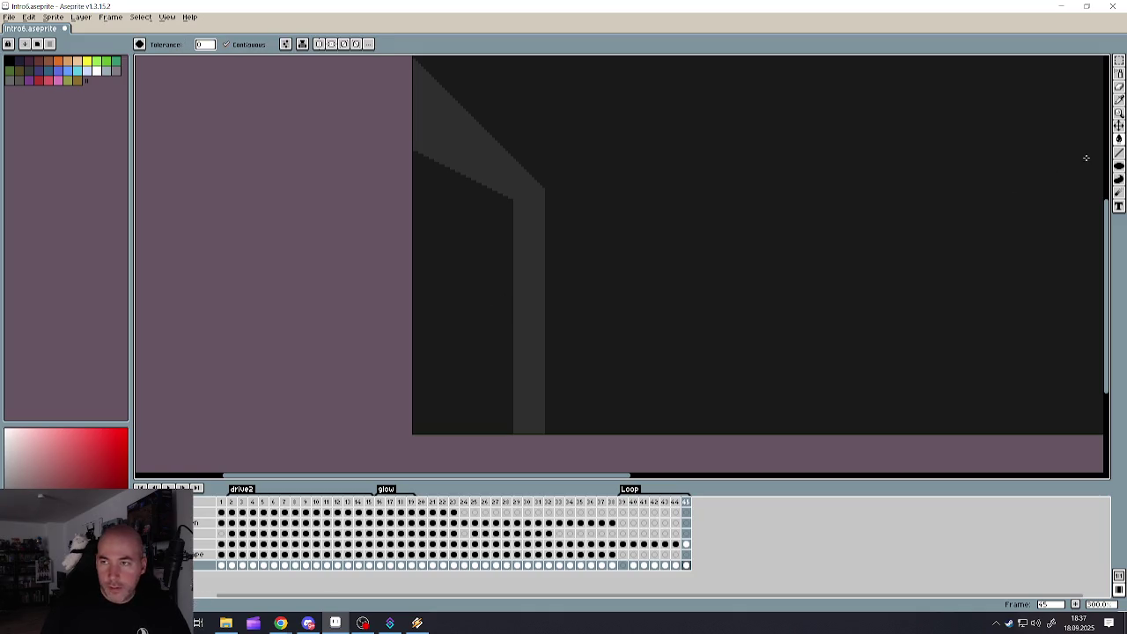
{"action": "scroll", "coordinate": [475, 289], "scroll_direction": "down", "scroll_amount": 1}
{"action": "scroll", "coordinate": [462, 293], "scroll_direction": "down", "scroll_amount": 2}
{"action": "scroll", "coordinate": [462, 294], "scroll_direction": "up", "scroll_amount": 4}
{"action": "left_click", "coordinate": [463, 297]}
{"action": "key", "text": "g"}
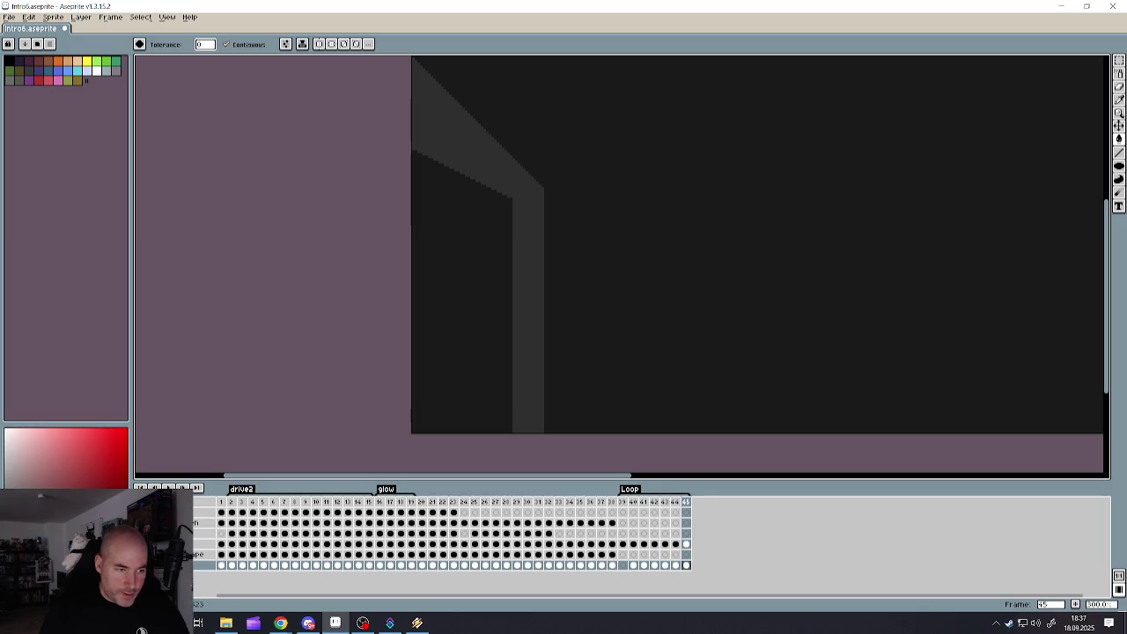
{"action": "left_click", "coordinate": [445, 355]}
{"action": "scroll", "coordinate": [457, 344], "scroll_direction": "down", "scroll_amount": 3}
{"action": "scroll", "coordinate": [460, 331], "scroll_direction": "up", "scroll_amount": 1}
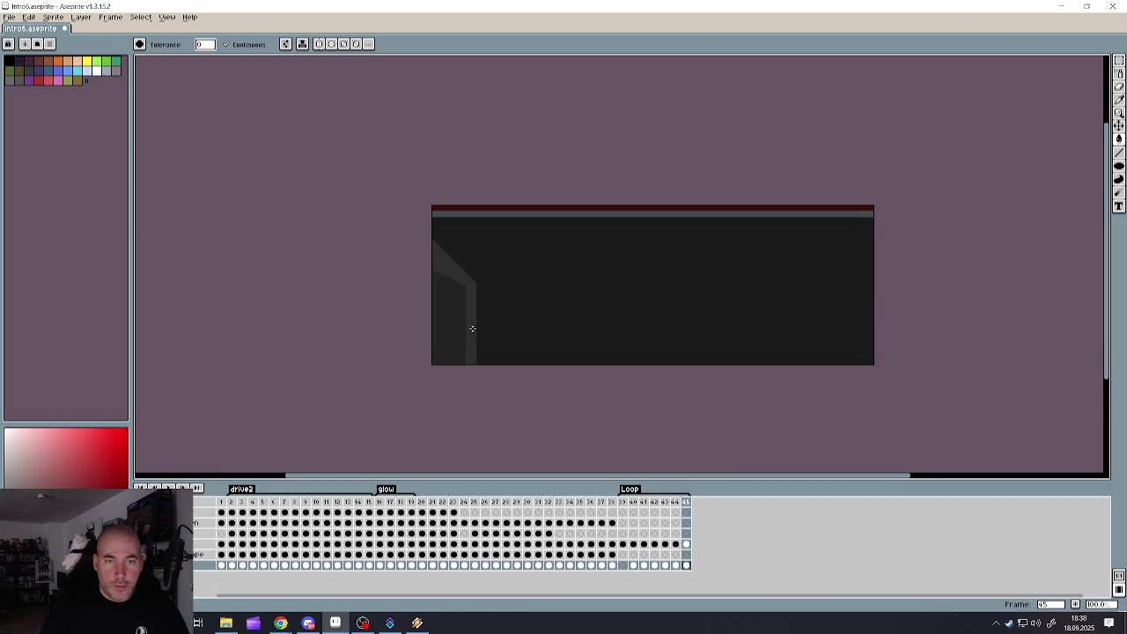
- Select the shaded left wall strip and drag a copy to the sprite's right edge
{"action": "scroll", "coordinate": [472, 328], "scroll_direction": "up", "scroll_amount": 1}
{"action": "left_click", "coordinate": [1119, 60]}
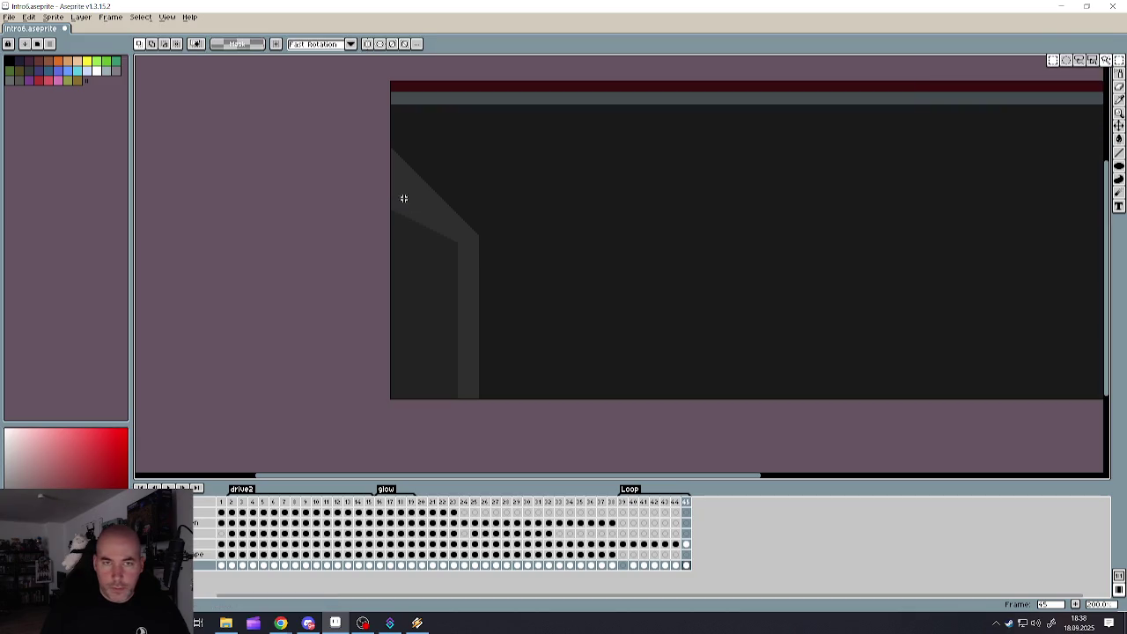
{"action": "left_click_drag", "start_coordinate": [348, 138], "coordinate": [489, 396]}
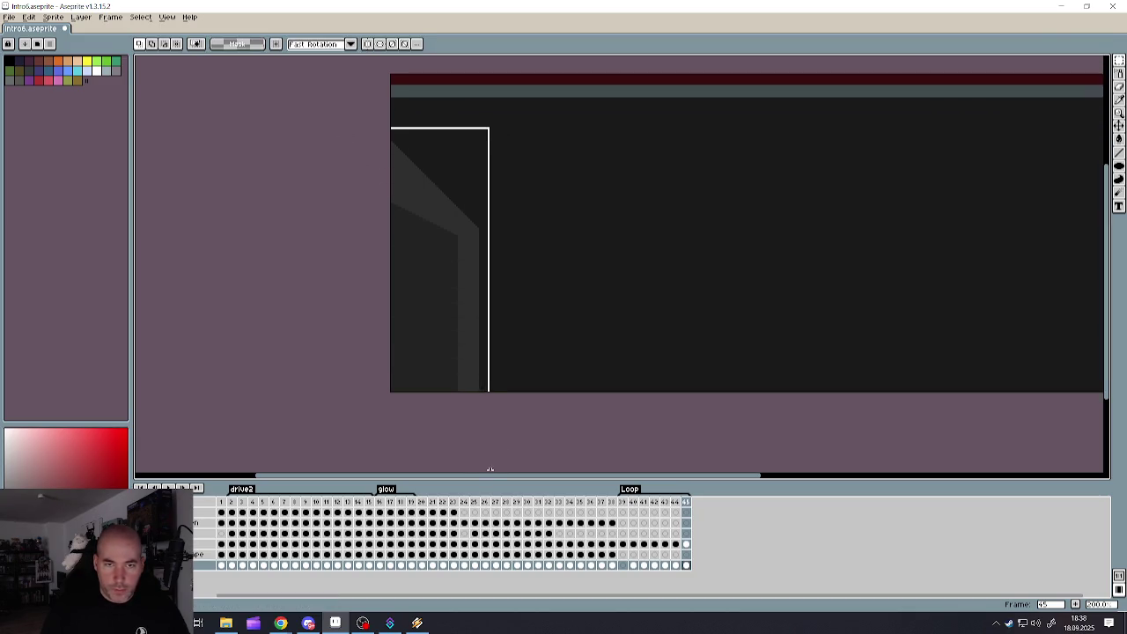
{"action": "scroll", "coordinate": [460, 300], "scroll_direction": "down", "scroll_amount": 3}
{"action": "scroll", "coordinate": [549, 267], "scroll_direction": "up", "scroll_amount": 2}
{"action": "scroll", "coordinate": [549, 267], "scroll_direction": "down", "scroll_amount": 2}
{"action": "scroll", "coordinate": [549, 267], "scroll_direction": "up", "scroll_amount": 1}
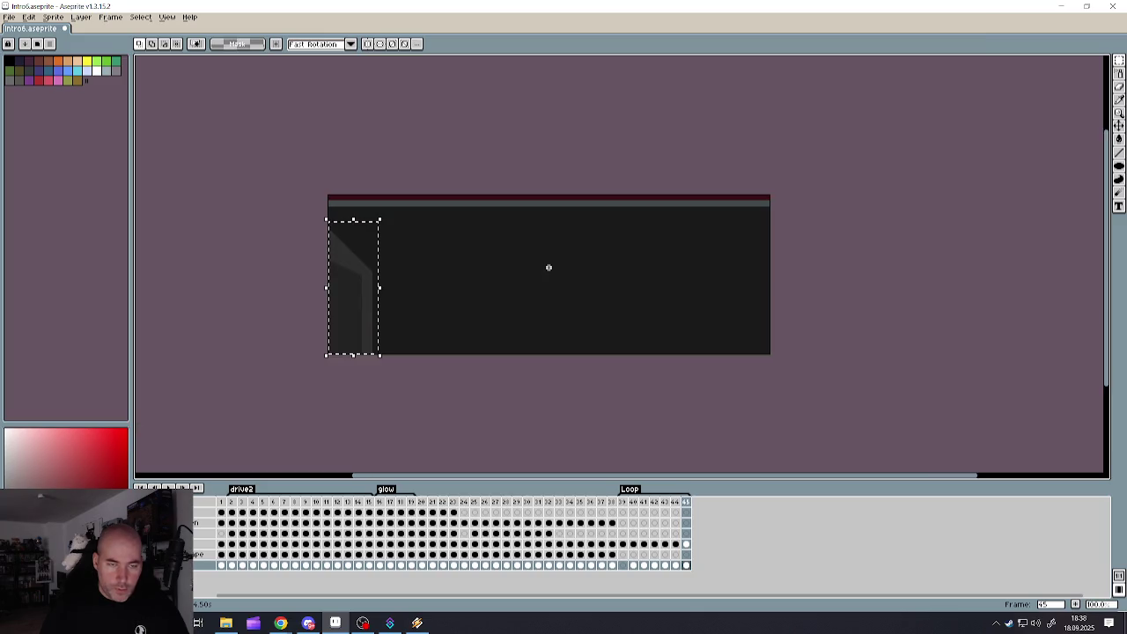
{"action": "left_click_drag", "start_coordinate": [376, 318], "coordinate": [738, 319]}
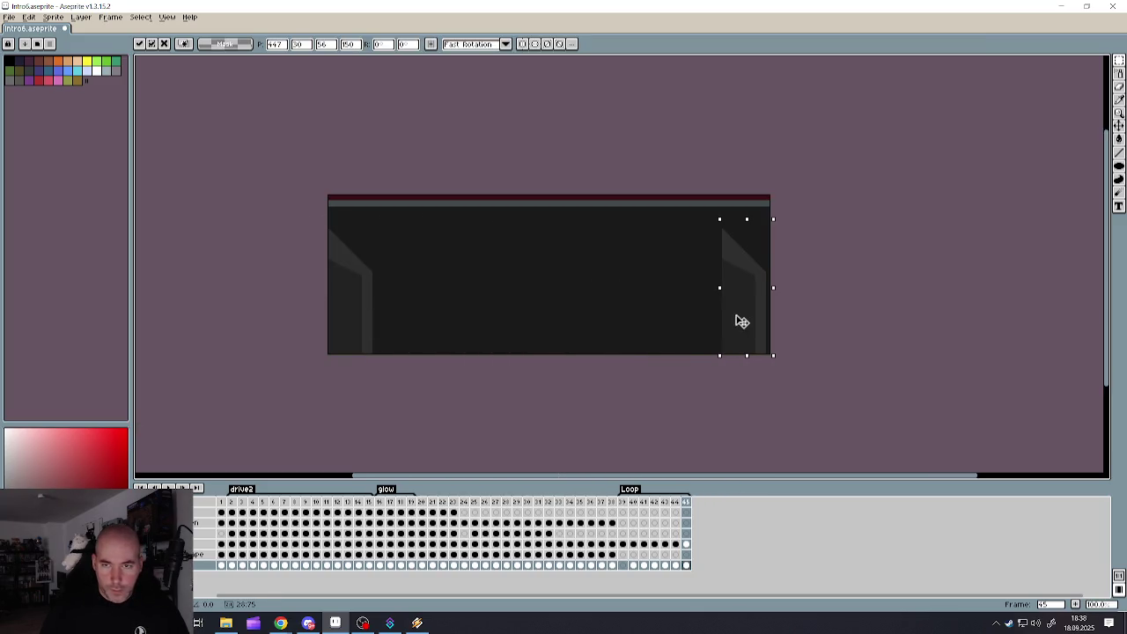
- Flip the copied strip horizontally, nudge it left, and drop the selection
{"action": "left_click", "coordinate": [29, 17]}
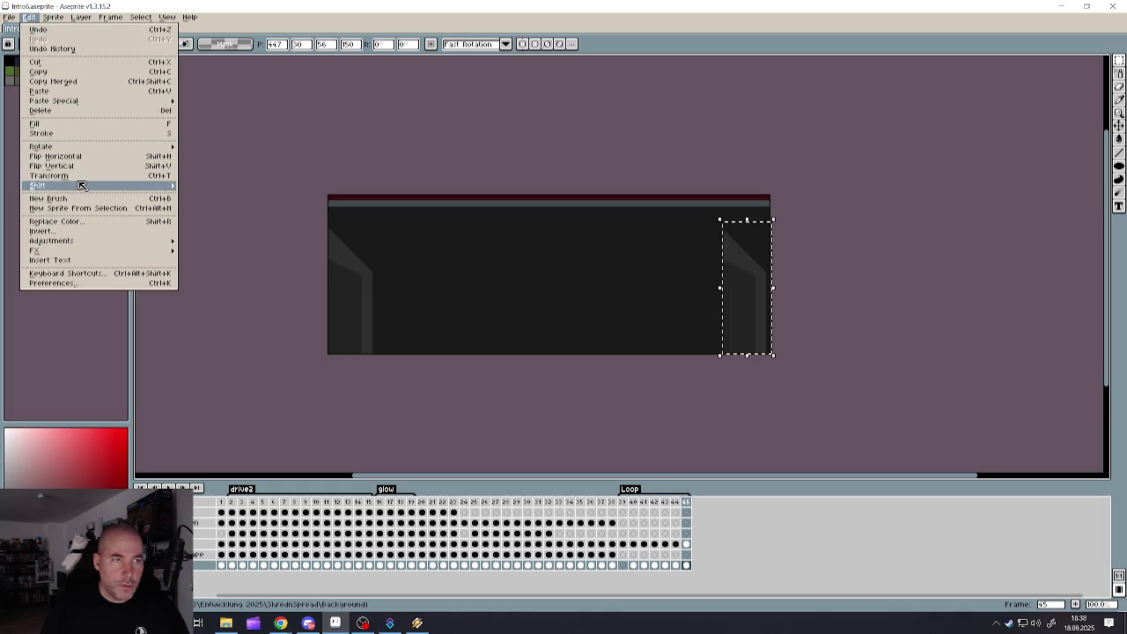
{"action": "left_click", "coordinate": [66, 159]}
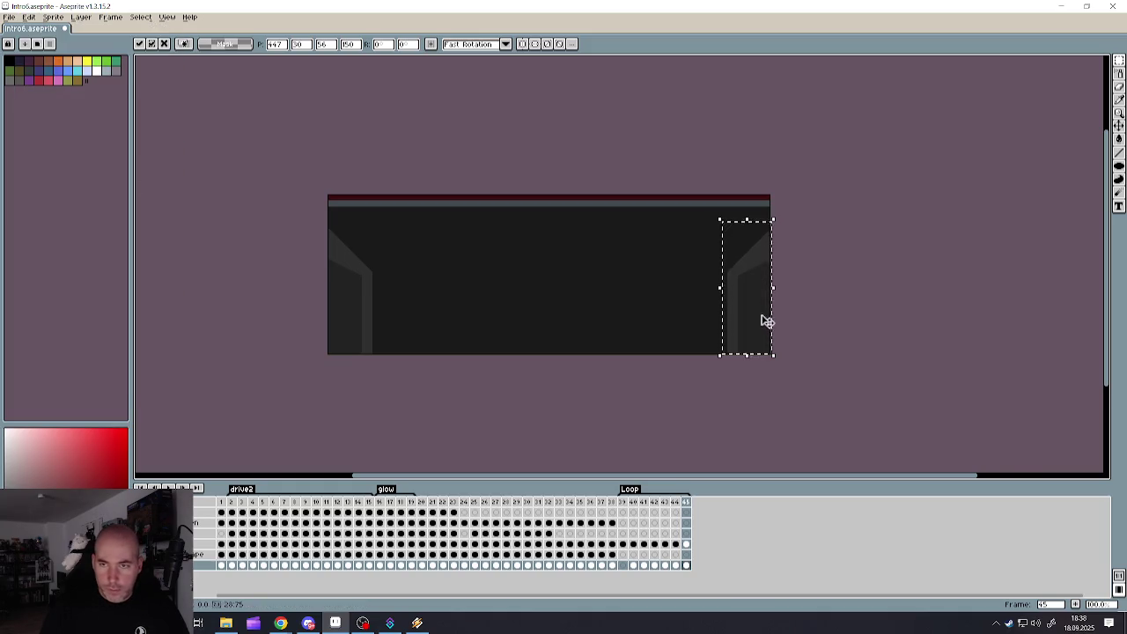
{"action": "scroll", "coordinate": [762, 319], "scroll_direction": "up", "scroll_amount": 3}
{"action": "key", "text": "Left"}
{"action": "key", "text": "Left"}
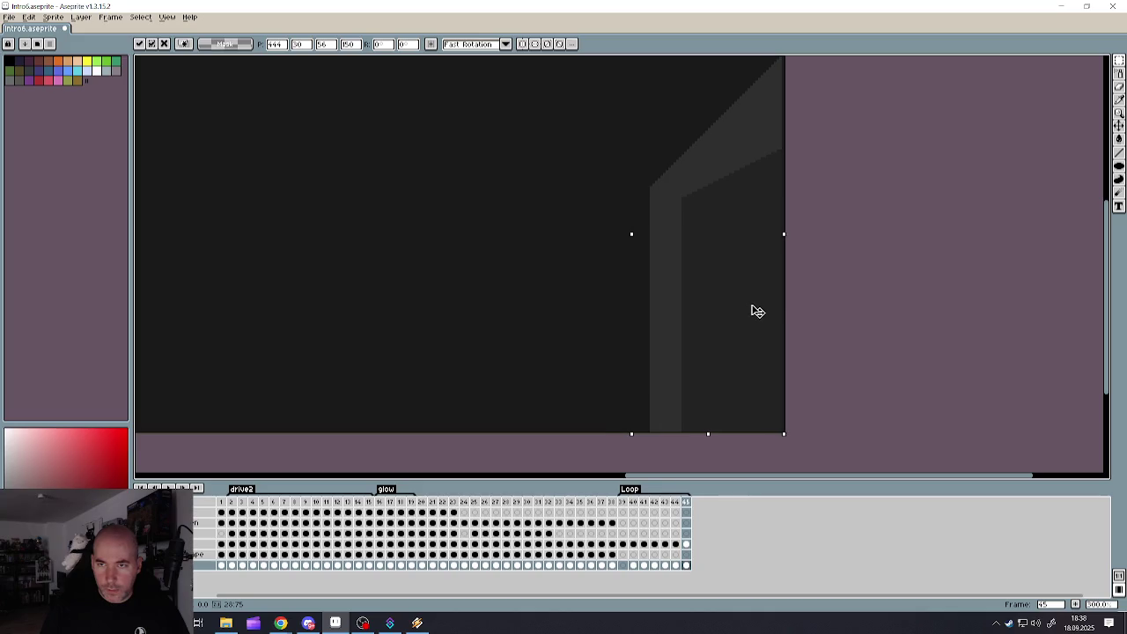
{"action": "key", "text": "ctrl+d"}
{"action": "scroll", "coordinate": [599, 304], "scroll_direction": "down", "scroll_amount": 1}
{"action": "scroll", "coordinate": [511, 303], "scroll_direction": "down", "scroll_amount": 2}
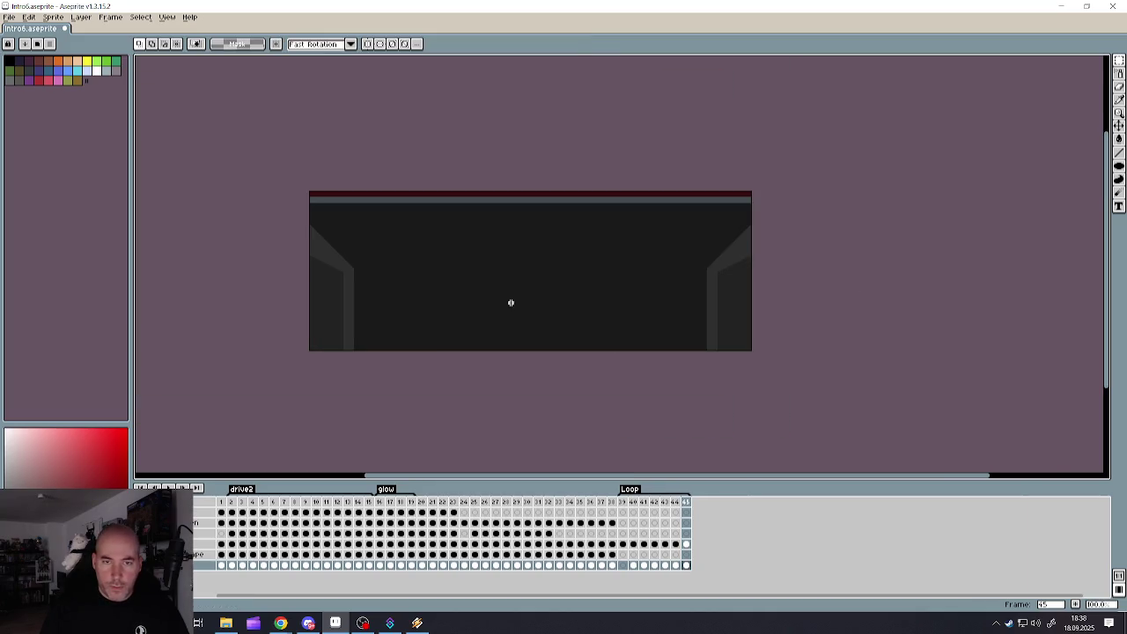
{"action": "scroll", "coordinate": [452, 280], "scroll_direction": "up", "scroll_amount": 1}
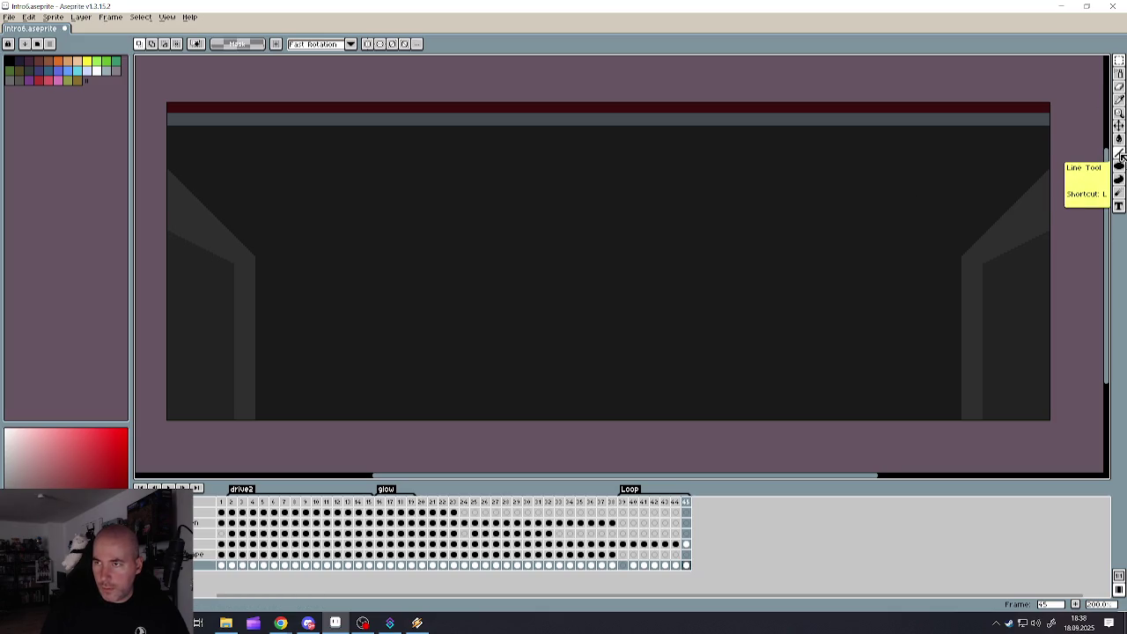
{"action": "left_click", "coordinate": [1120, 138]}
{"action": "left_click", "coordinate": [687, 566]}
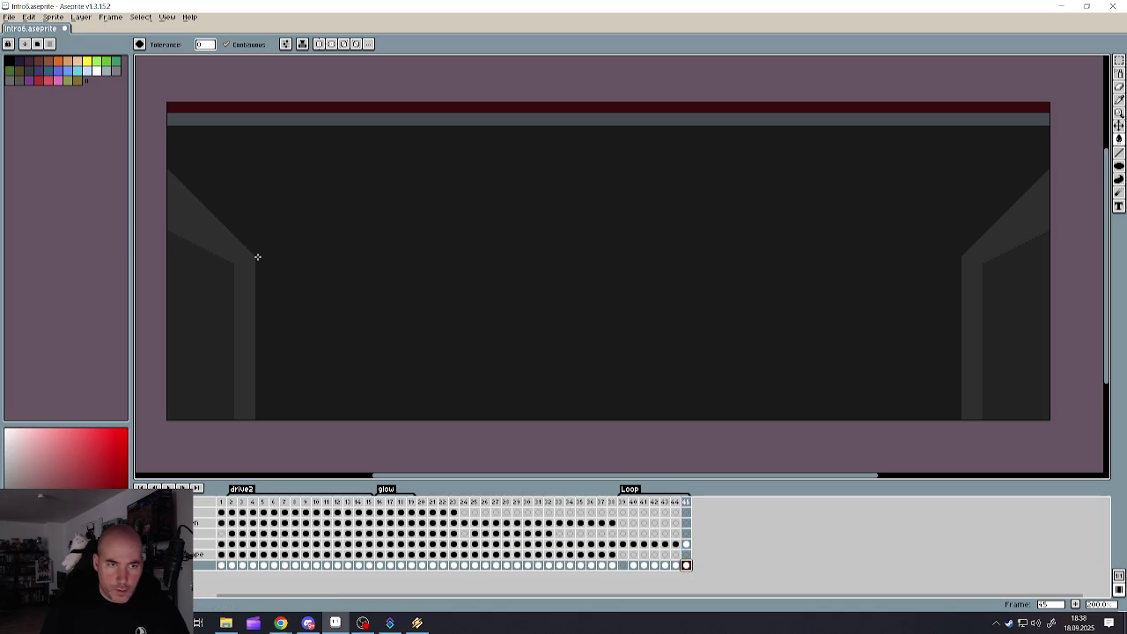
{"action": "left_click", "coordinate": [1119, 152]}
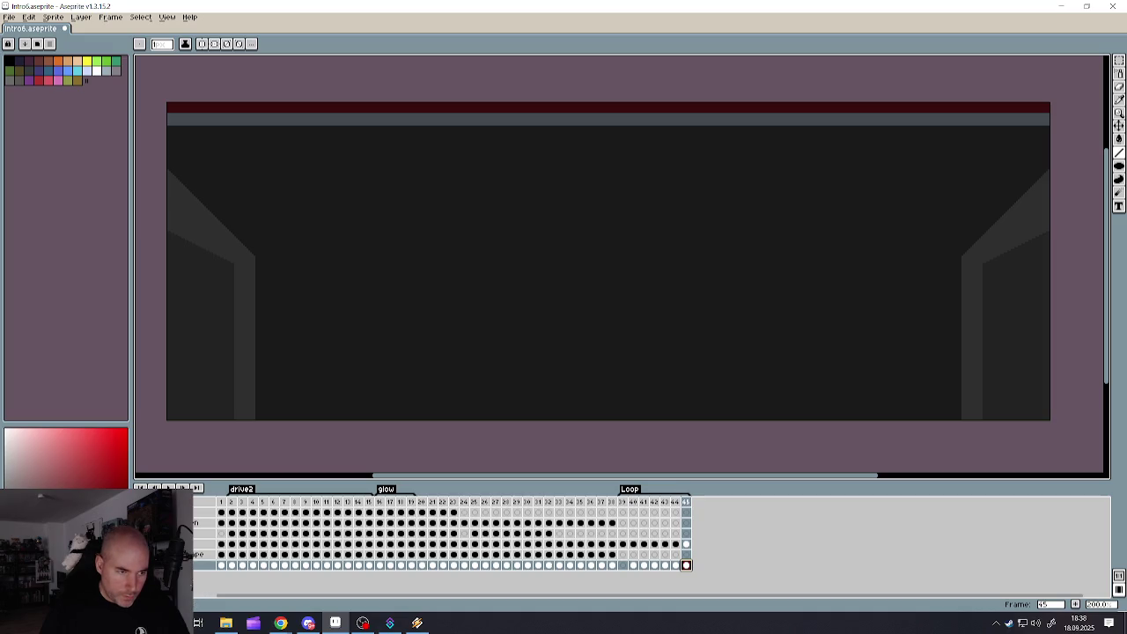
{"action": "left_click_drag", "start_coordinate": [416, 255], "coordinate": [782, 247]}
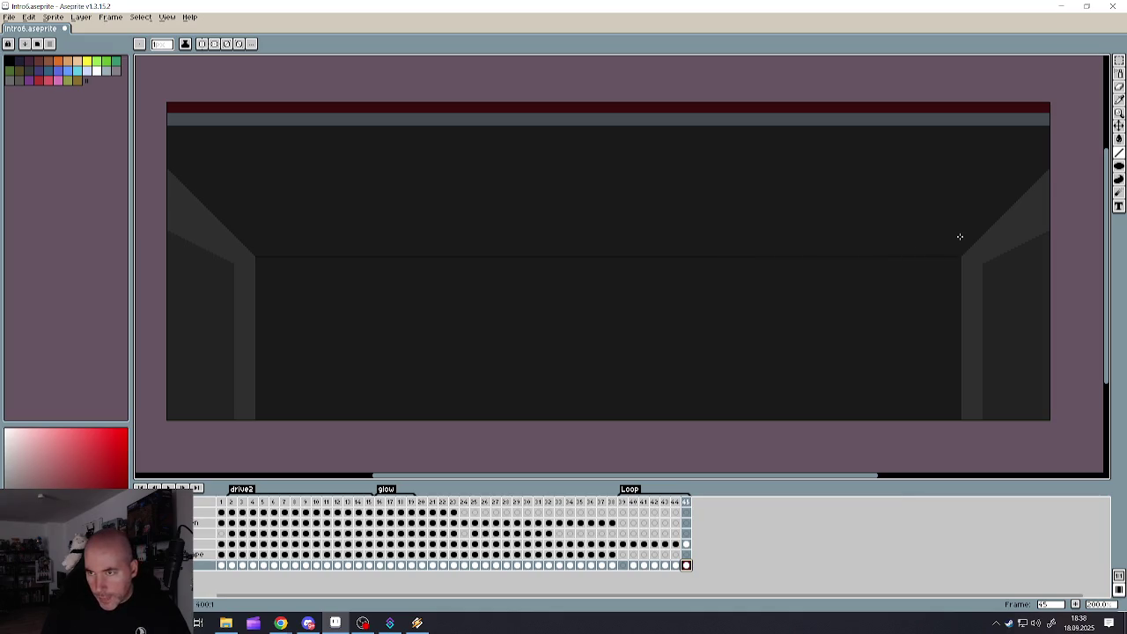
{"action": "left_click", "coordinate": [1120, 139]}
{"action": "scroll", "coordinate": [678, 204], "scroll_direction": "down", "scroll_amount": 4}
{"action": "scroll", "coordinate": [667, 201], "scroll_direction": "up", "scroll_amount": 1}
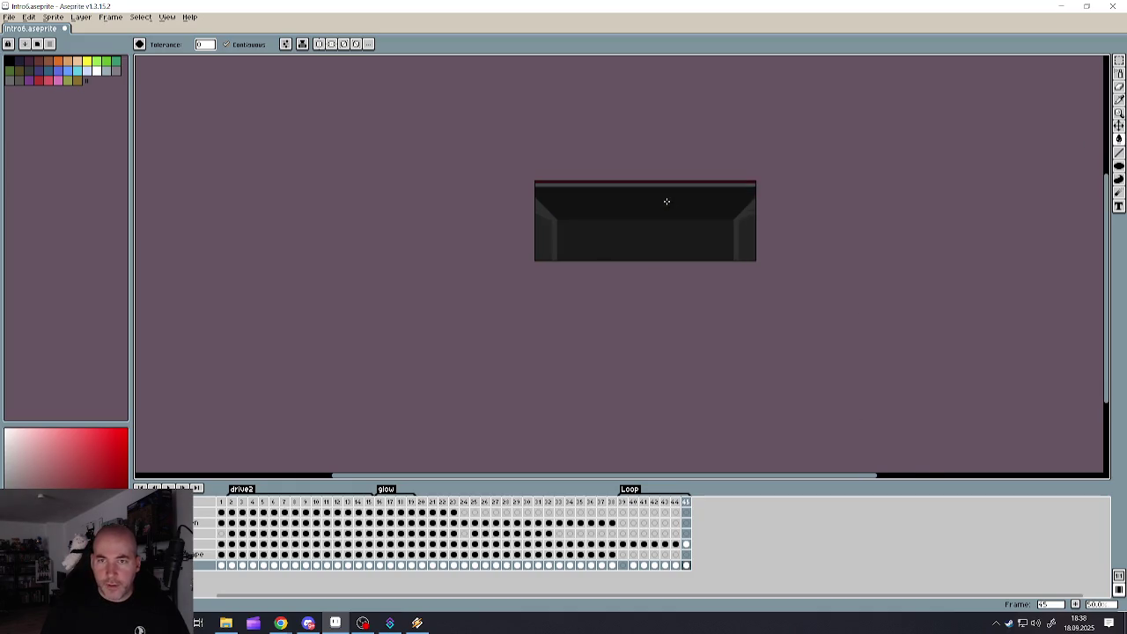
{"action": "scroll", "coordinate": [667, 201], "scroll_direction": "up", "scroll_amount": 1}
{"action": "scroll", "coordinate": [675, 194], "scroll_direction": "up", "scroll_amount": 1}
{"action": "scroll", "coordinate": [675, 196], "scroll_direction": "down", "scroll_amount": 1}
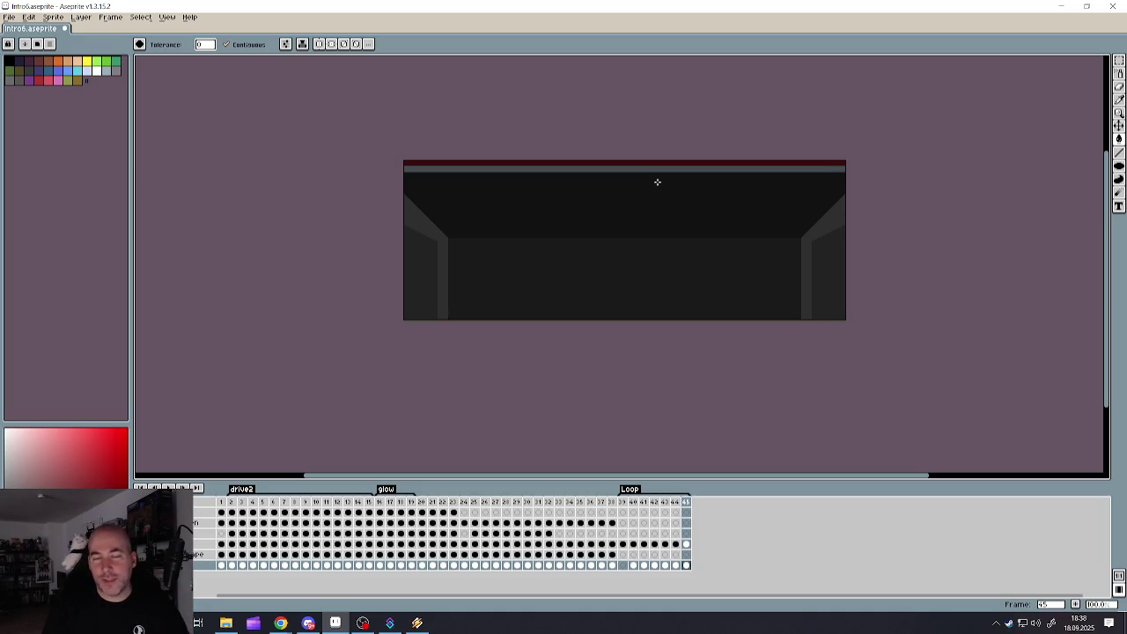
{"action": "scroll", "coordinate": [611, 201], "scroll_direction": "up", "scroll_amount": 1}
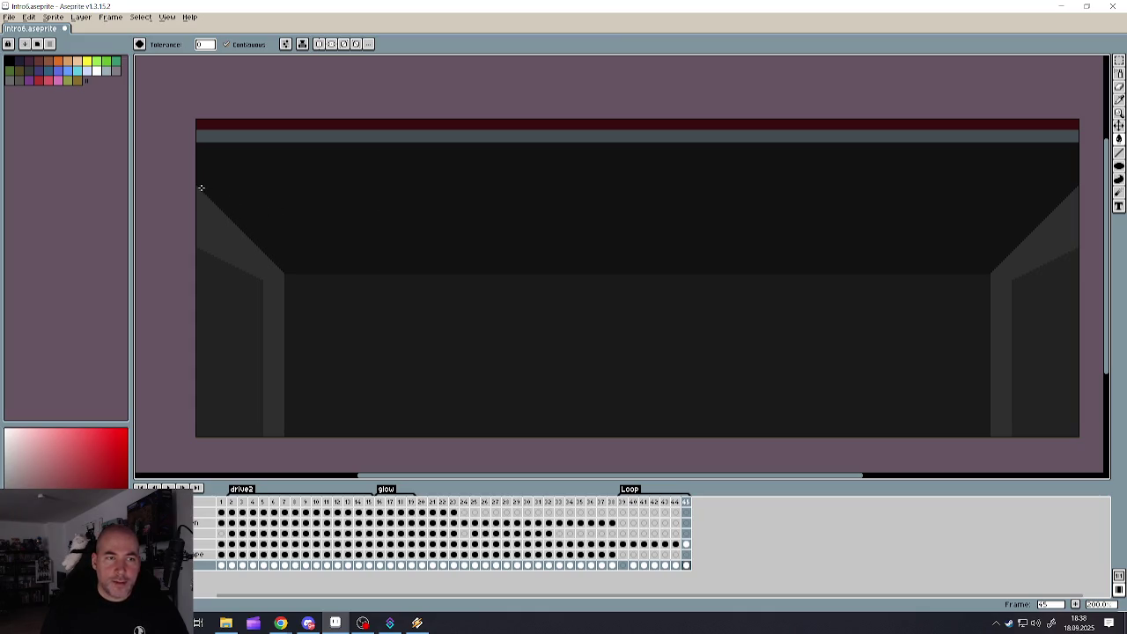
{"action": "key", "text": "ctrl+z"}
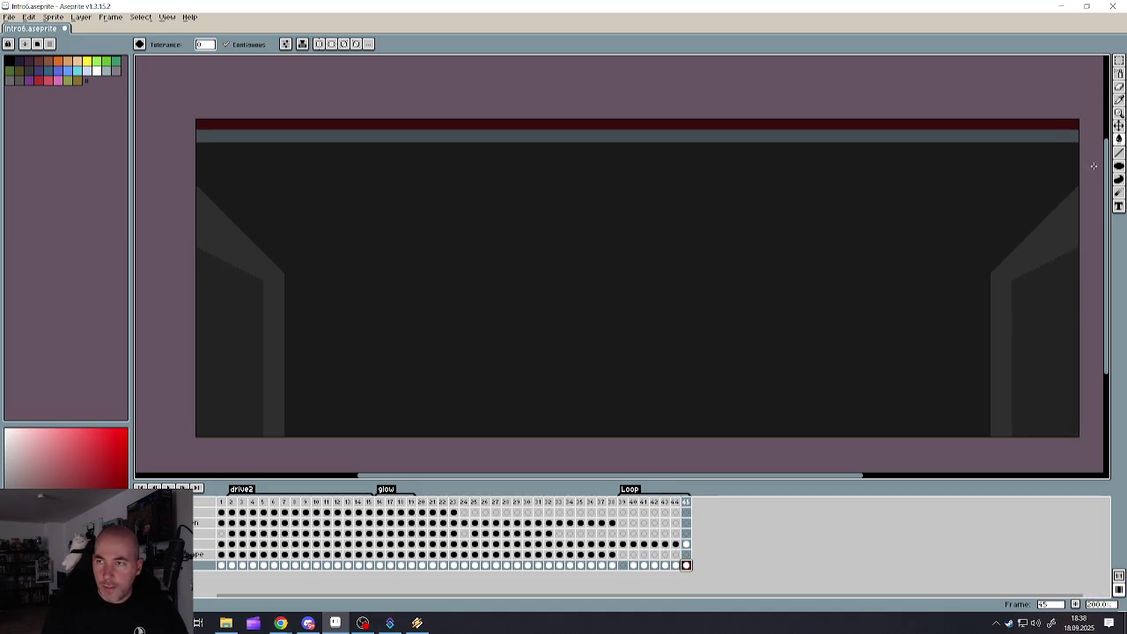
{"action": "left_click", "coordinate": [1119, 153]}
{"action": "scroll", "coordinate": [554, 206], "scroll_direction": "down", "scroll_amount": 1}
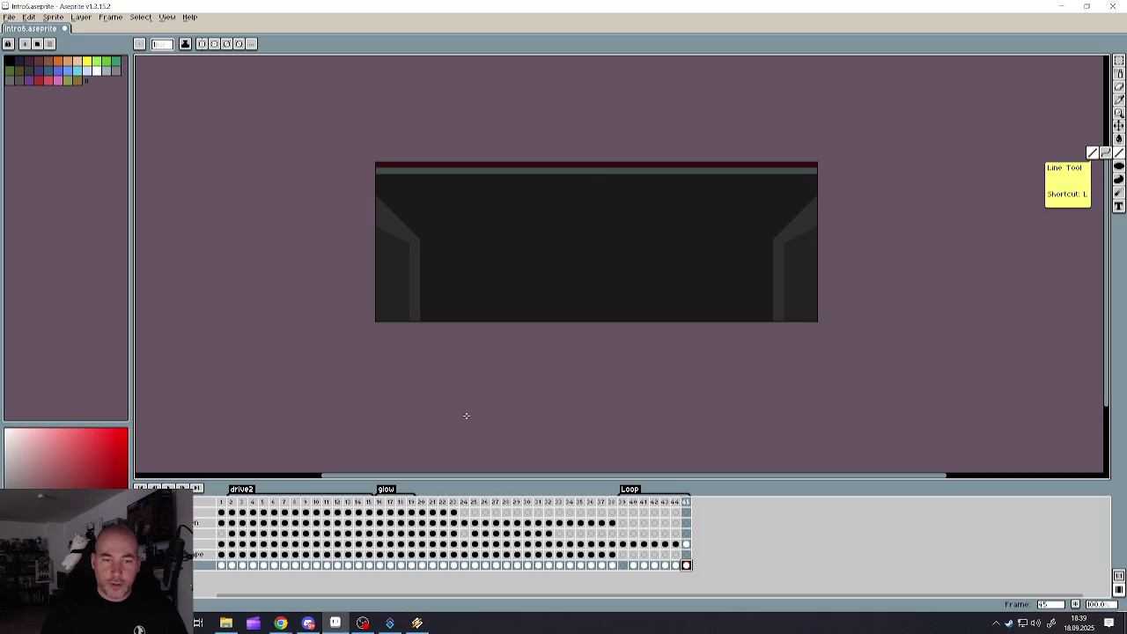
- Across frames 39–45, select the lower part of the image, move it down, squash it shorter, and commit
{"action": "left_click", "coordinate": [625, 502]}
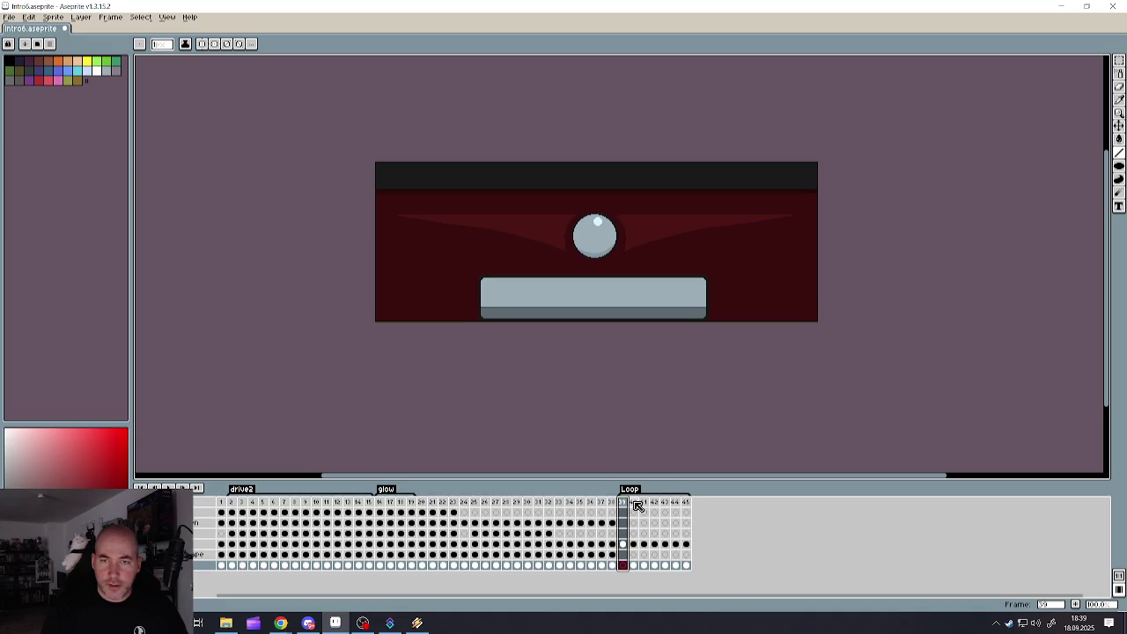
{"action": "left_click_drag", "start_coordinate": [638, 506], "coordinate": [690, 504]}
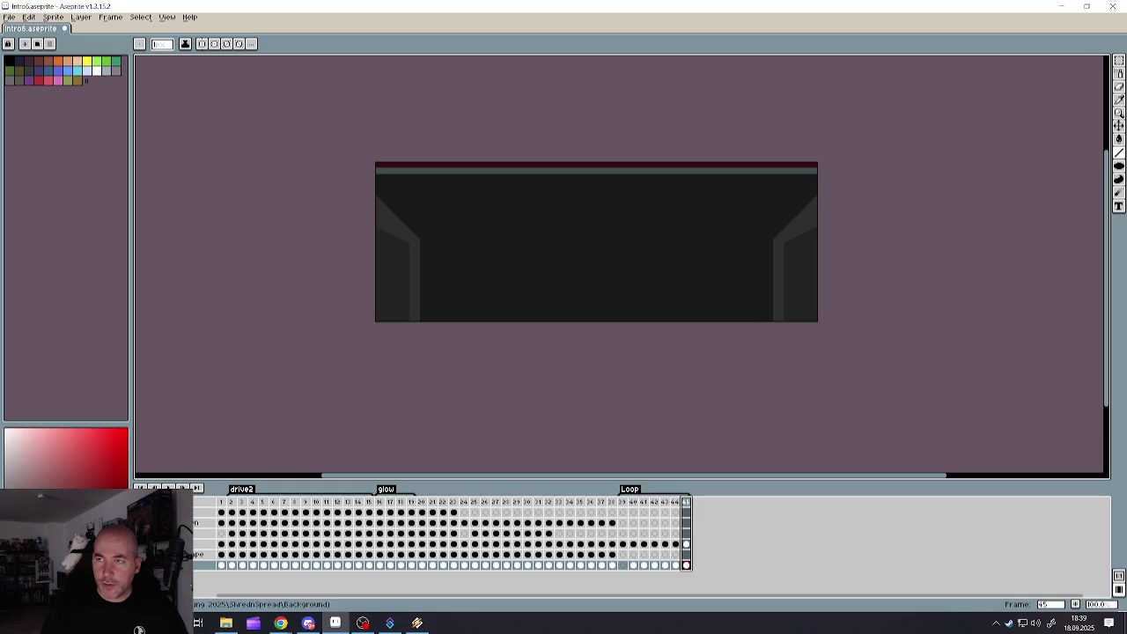
{"action": "left_click", "coordinate": [1120, 60]}
{"action": "left_click_drag", "start_coordinate": [351, 193], "coordinate": [1002, 390]}
{"action": "left_click_drag", "start_coordinate": [631, 237], "coordinate": [625, 307]}
{"action": "left_click_drag", "start_coordinate": [599, 390], "coordinate": [612, 333]}
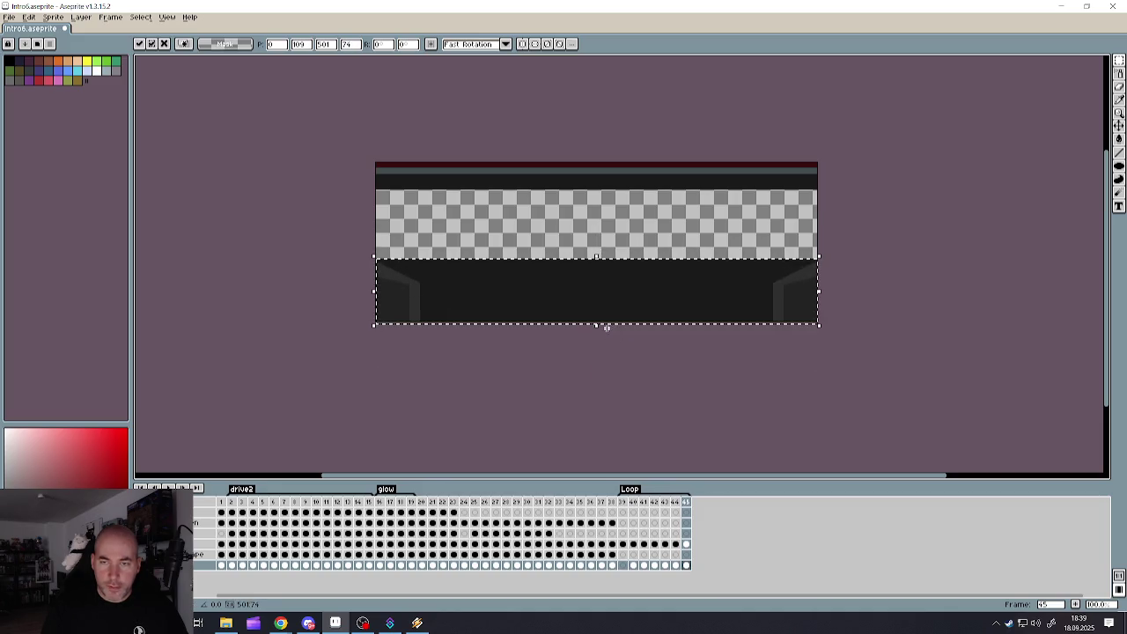
{"action": "mouse_move", "coordinate": [598, 259]}
{"action": "left_mouse_down"}
{"action": "mouse_move", "coordinate": [599, 300]}
{"action": "mouse_move", "coordinate": [601, 286]}
{"action": "left_mouse_up"}
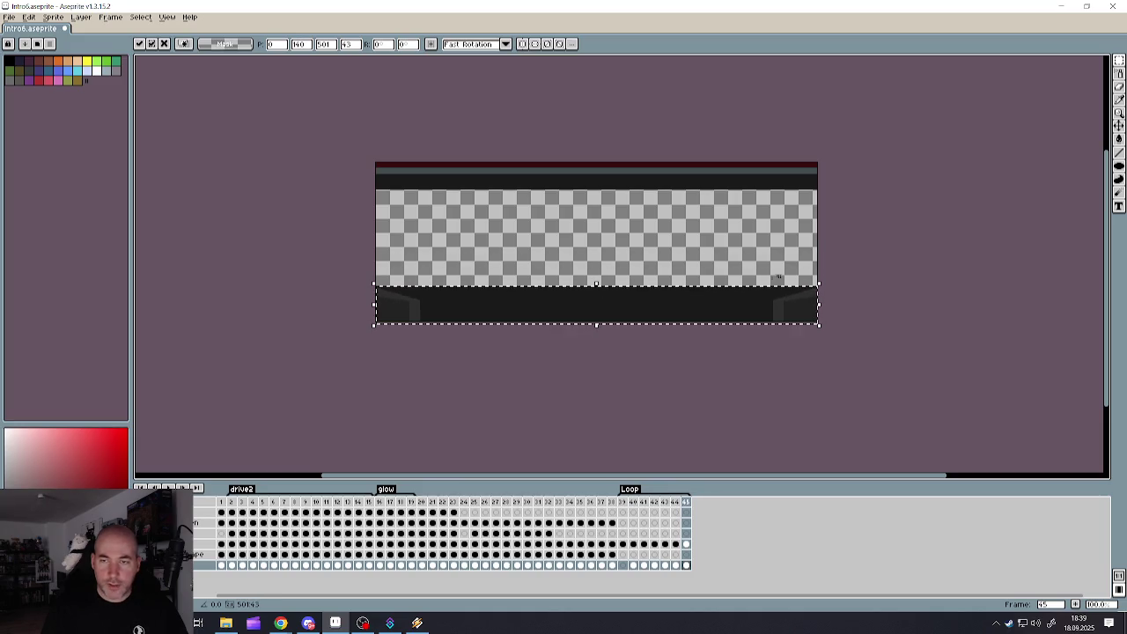
{"action": "key", "text": "Return"}
- Bucket-fill the remaining transparent area above the walls with dark grey
{"action": "left_click", "coordinate": [1119, 138]}
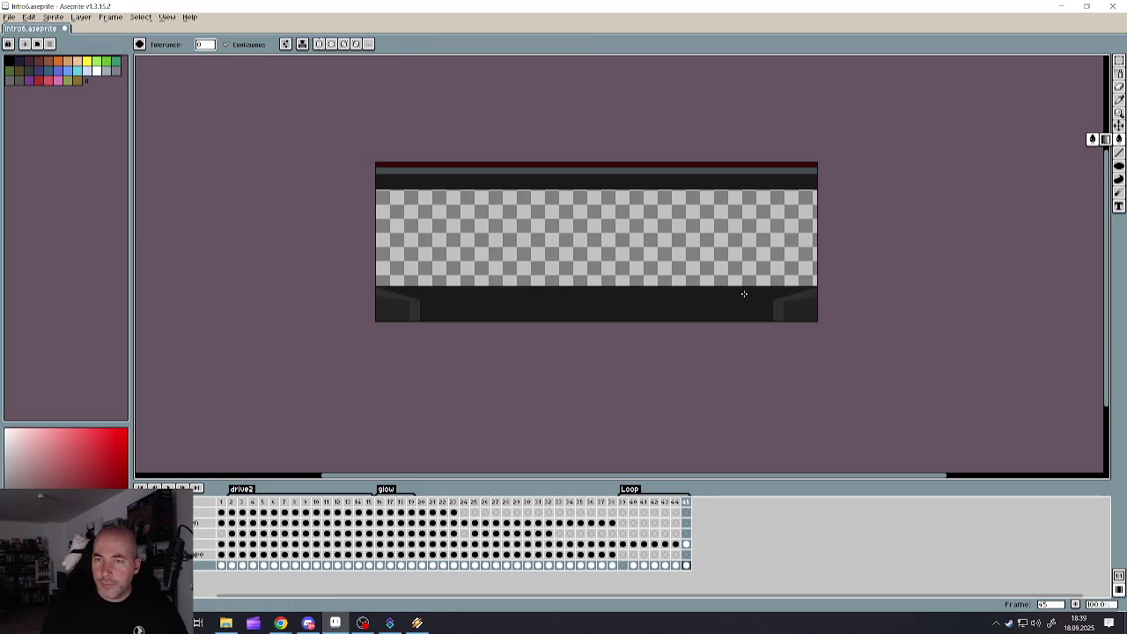
{"action": "left_click", "coordinate": [709, 282]}
{"action": "scroll", "coordinate": [670, 283], "scroll_direction": "down", "scroll_amount": 3}
{"action": "scroll", "coordinate": [654, 285], "scroll_direction": "up", "scroll_amount": 1}
{"action": "scroll", "coordinate": [647, 280], "scroll_direction": "up", "scroll_amount": 2}
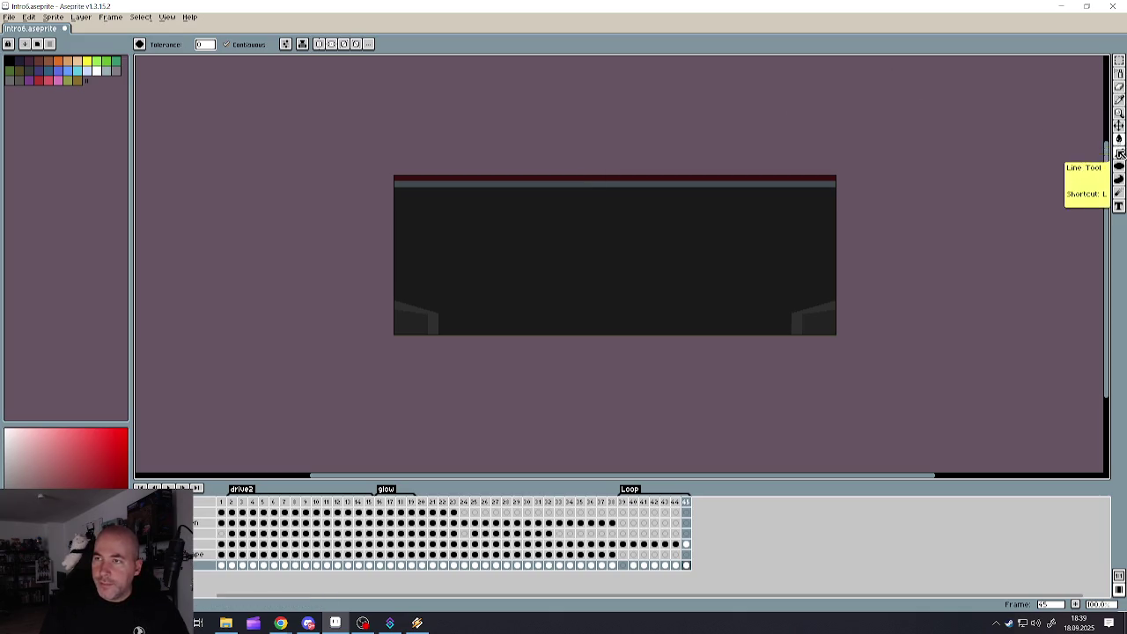
{"action": "left_click", "coordinate": [1119, 153]}
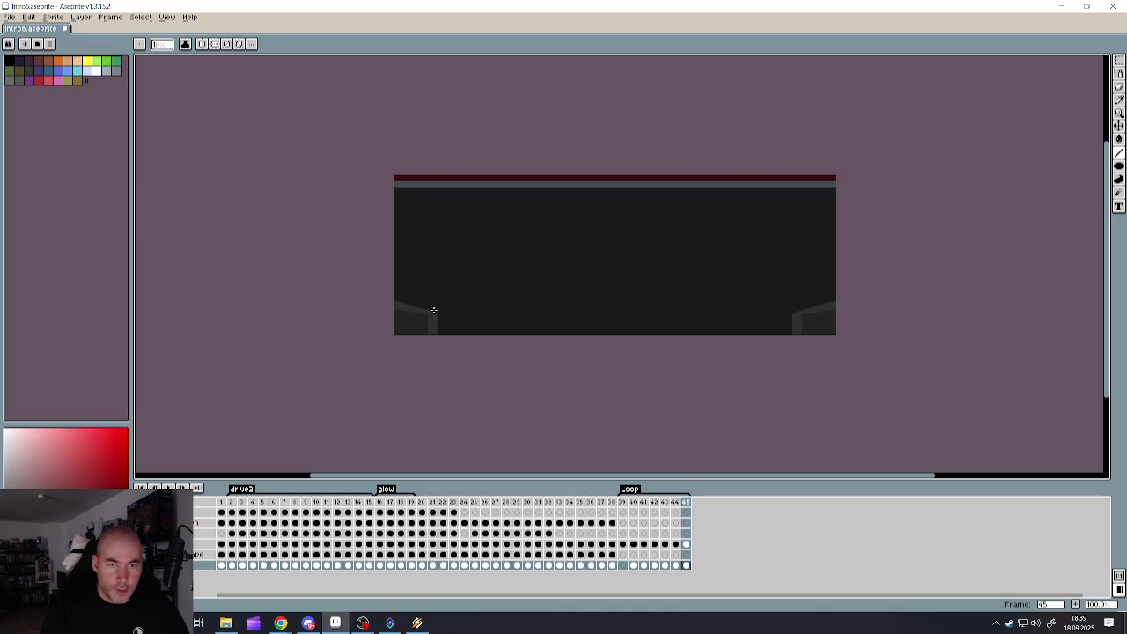
- Draw a diagonal from the lower-left wall corner, plus the back wall's bottom, left, and top edges
{"action": "left_click_drag", "start_coordinate": [438, 313], "coordinate": [496, 221]}
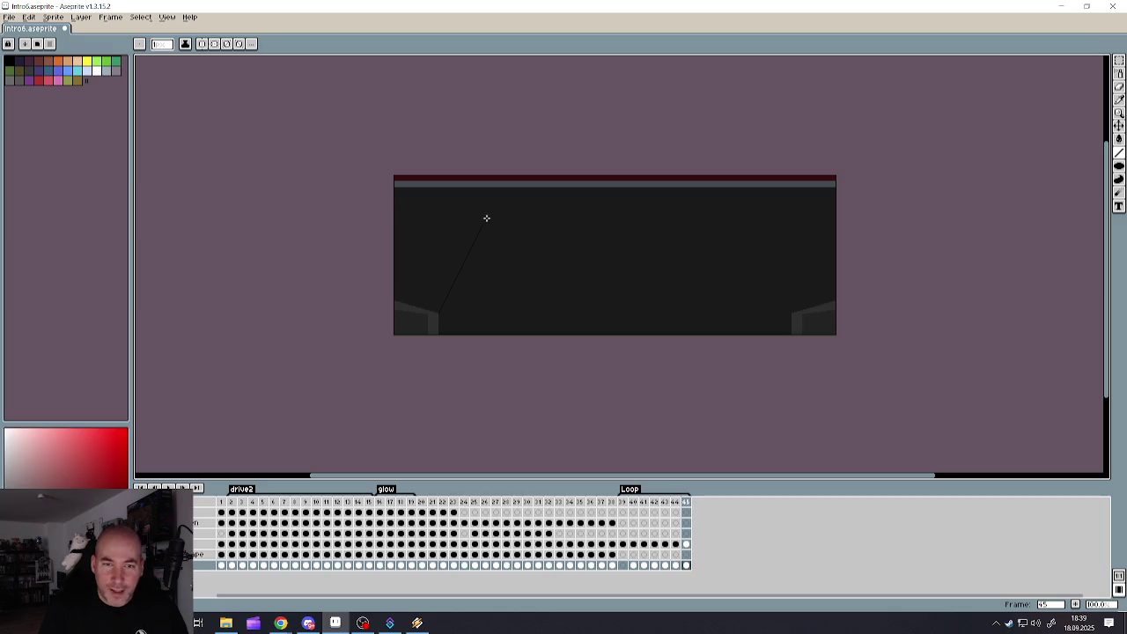
{"action": "scroll", "coordinate": [621, 270], "scroll_direction": "up", "scroll_amount": 1}
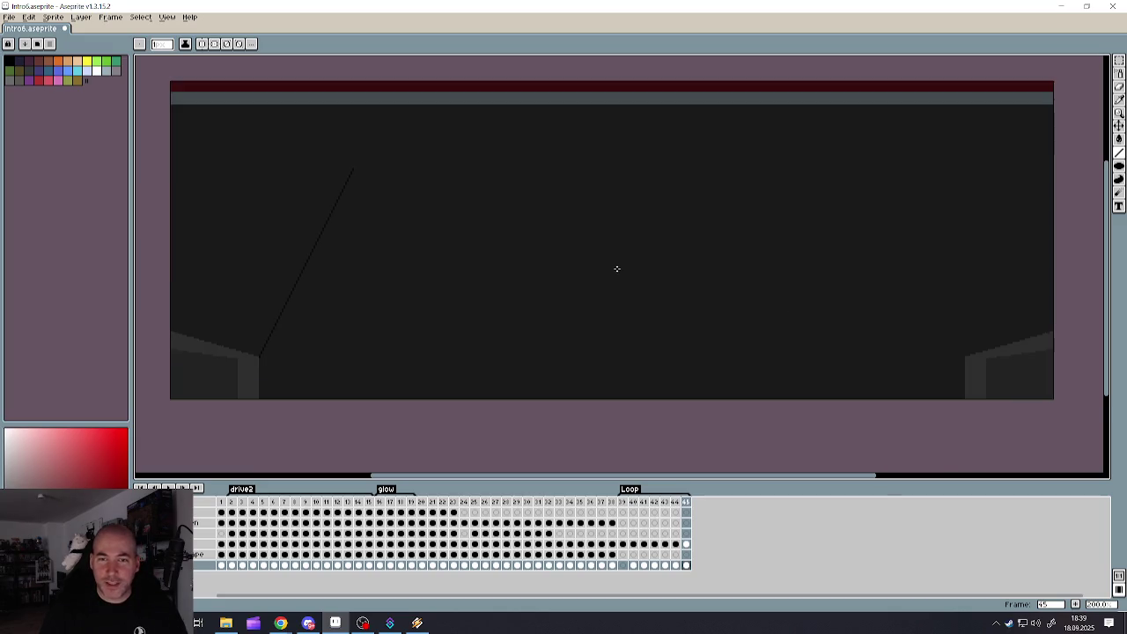
{"action": "left_click_drag", "start_coordinate": [417, 166], "coordinate": [800, 167]}
{"action": "left_click_drag", "start_coordinate": [420, 115], "coordinate": [420, 167]}
{"action": "mouse_move", "coordinate": [421, 116]}
{"action": "left_mouse_down"}
{"action": "mouse_move", "coordinate": [806, 115]}
{"action": "mouse_move", "coordinate": [802, 165]}
{"action": "left_mouse_up"}
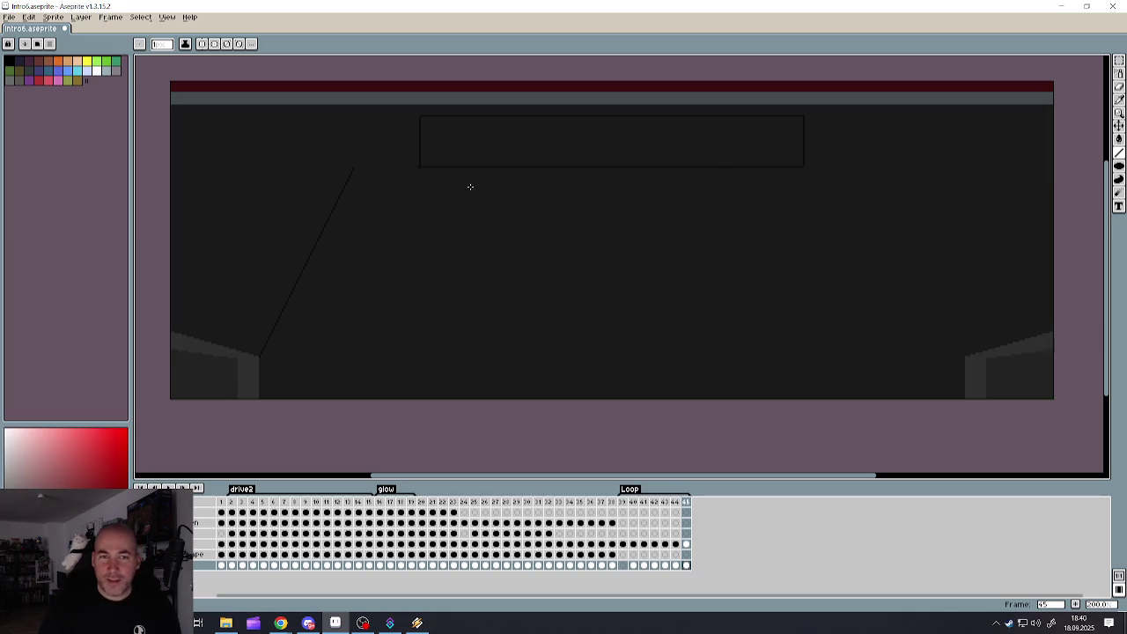
- Add floor and ceiling diagonals from the back-wall corners, then undo the recent back-wall lines
{"action": "left_click_drag", "start_coordinate": [419, 166], "coordinate": [290, 338]}
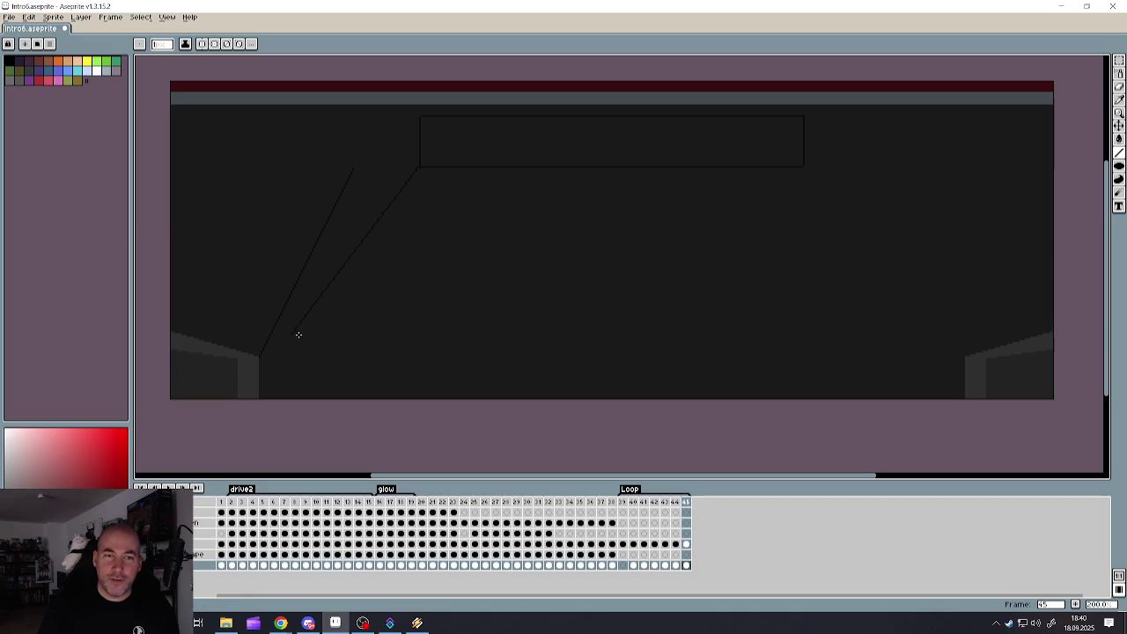
{"action": "left_click_drag", "start_coordinate": [419, 116], "coordinate": [198, 112]}
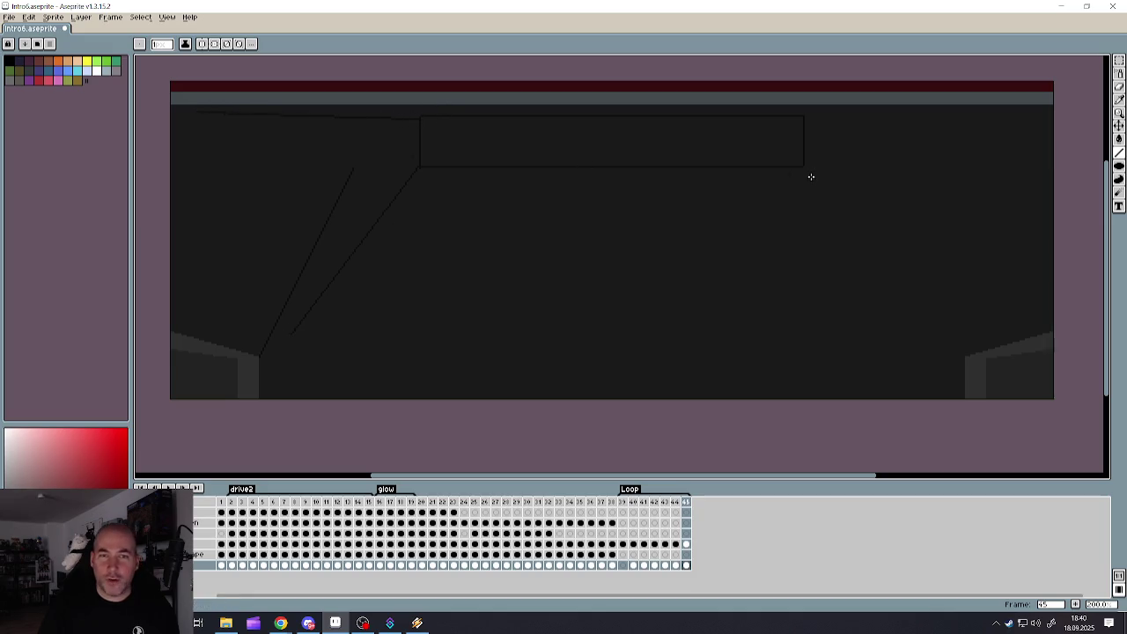
{"action": "mouse_move", "coordinate": [805, 167]}
{"action": "left_mouse_down"}
{"action": "mouse_move", "coordinate": [881, 285]}
{"action": "mouse_move", "coordinate": [956, 364]}
{"action": "mouse_move", "coordinate": [967, 355]}
{"action": "left_mouse_up"}
{"action": "left_click_drag", "start_coordinate": [804, 118], "coordinate": [1054, 107]}
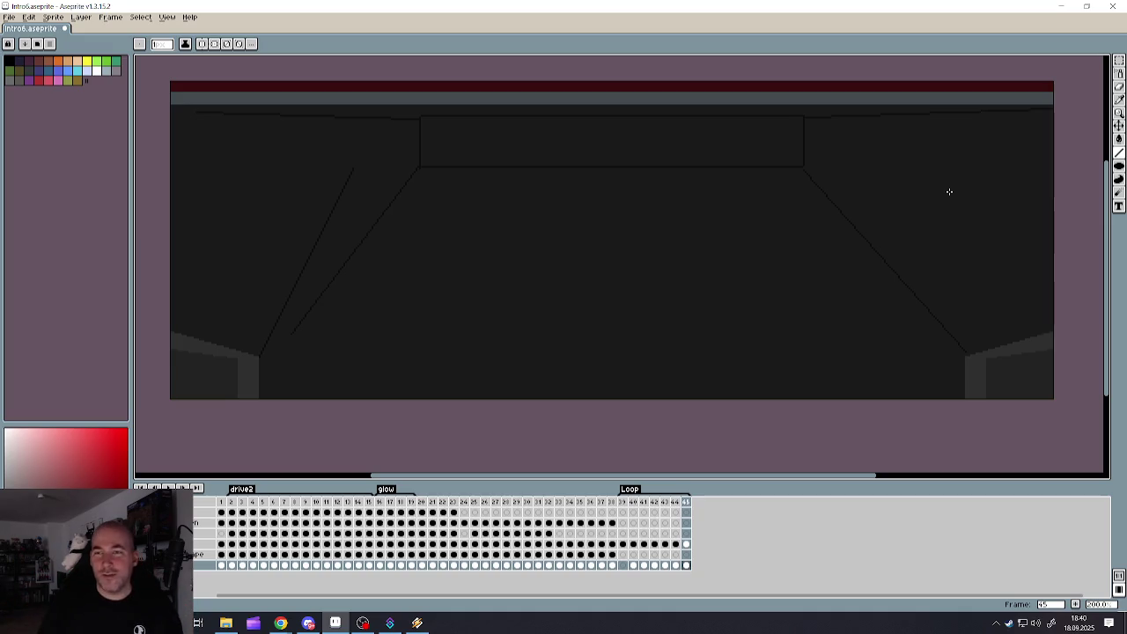
{"action": "key", "text": "v"}
{"action": "key", "text": "ctrl+z"}
{"action": "key", "text": "ctrl+z"}
{"action": "key", "text": "ctrl+z"}
{"action": "key", "text": "ctrl+z"}
{"action": "key", "text": "ctrl+z"}
{"action": "key", "text": "ctrl+z"}
{"action": "key", "text": "ctrl+z"}
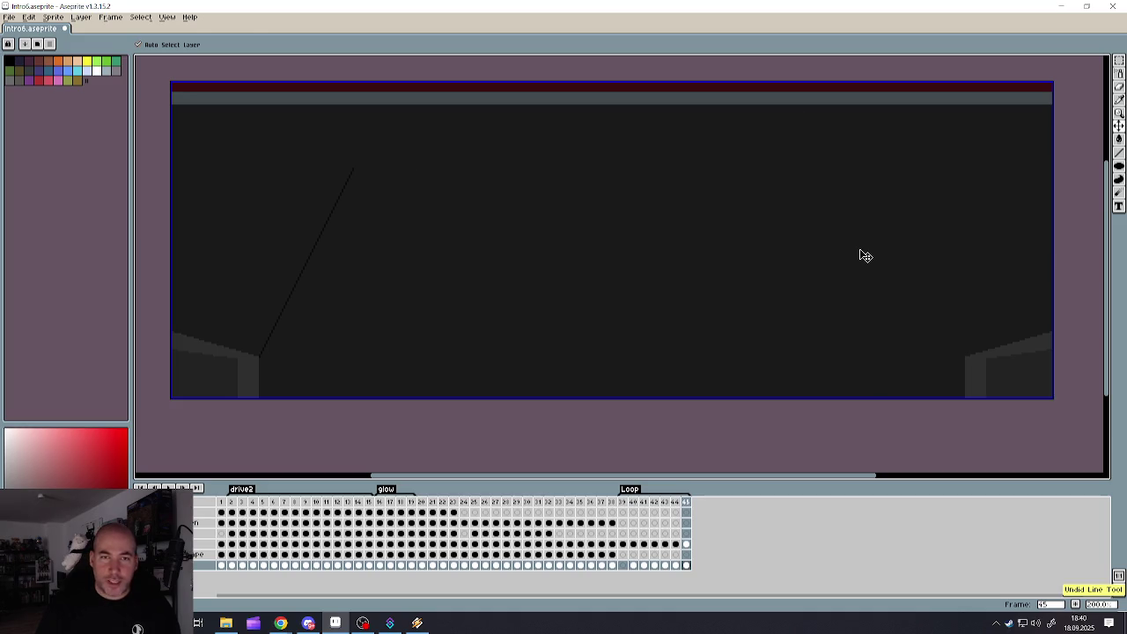
- Remove the leftover back-wall line, then draw the right floor diagonal and the horizontal back floor edge
{"action": "key", "text": "l"}
{"action": "scroll", "coordinate": [619, 278], "scroll_direction": "down", "scroll_amount": 3}
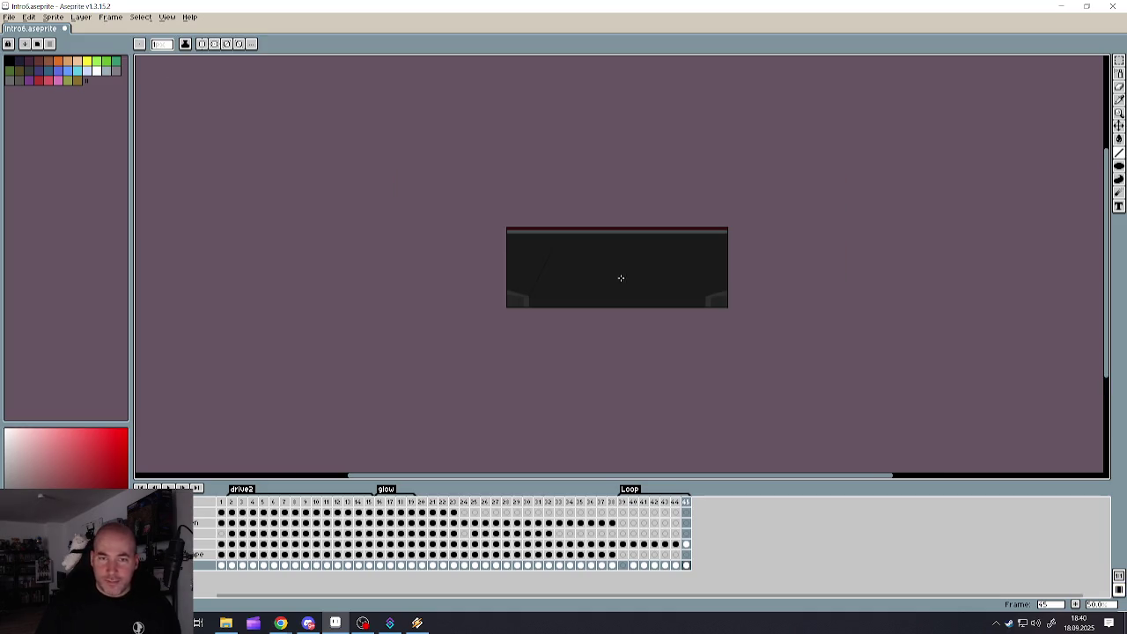
{"action": "scroll", "coordinate": [600, 261], "scroll_direction": "up", "scroll_amount": 1}
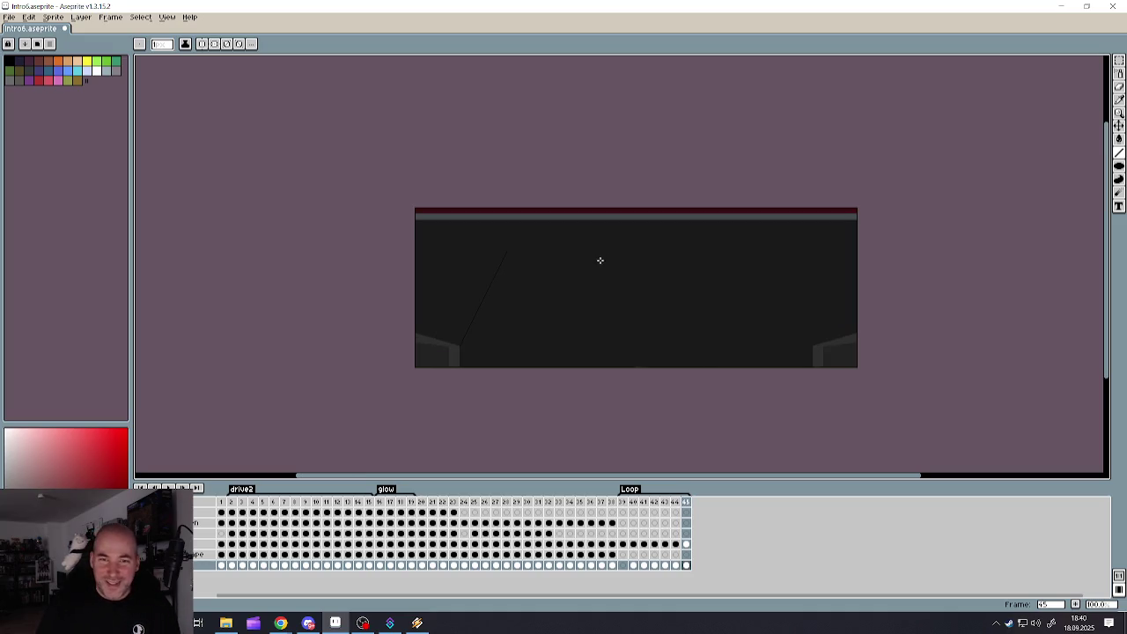
{"action": "left_click_drag", "start_coordinate": [814, 345], "coordinate": [761, 251]}
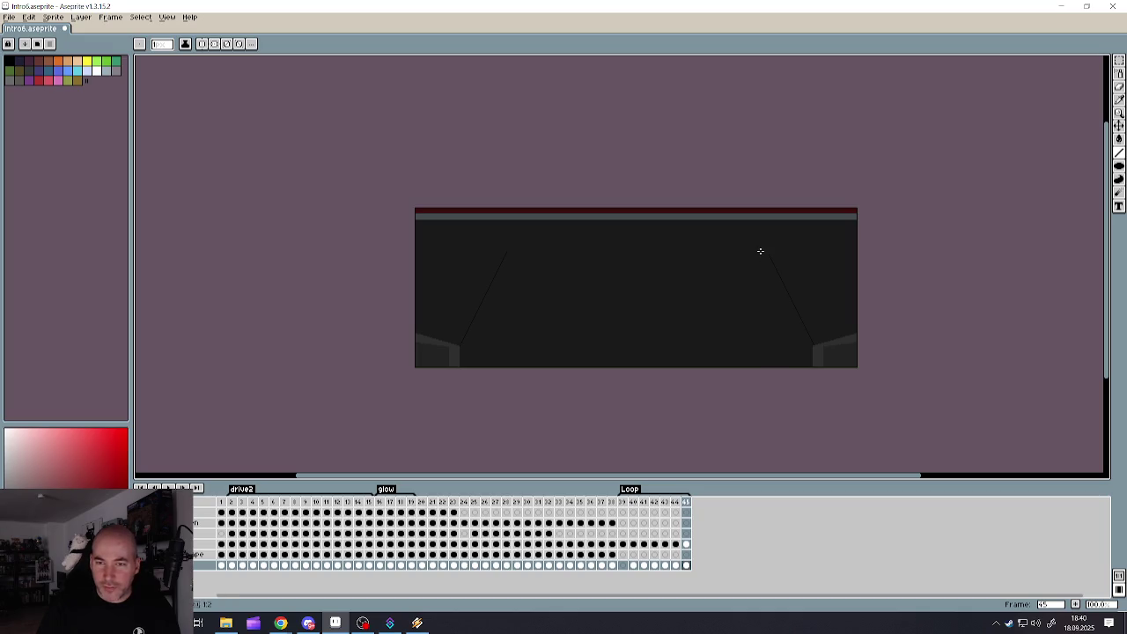
{"action": "left_click_drag", "start_coordinate": [509, 252], "coordinate": [730, 251]}
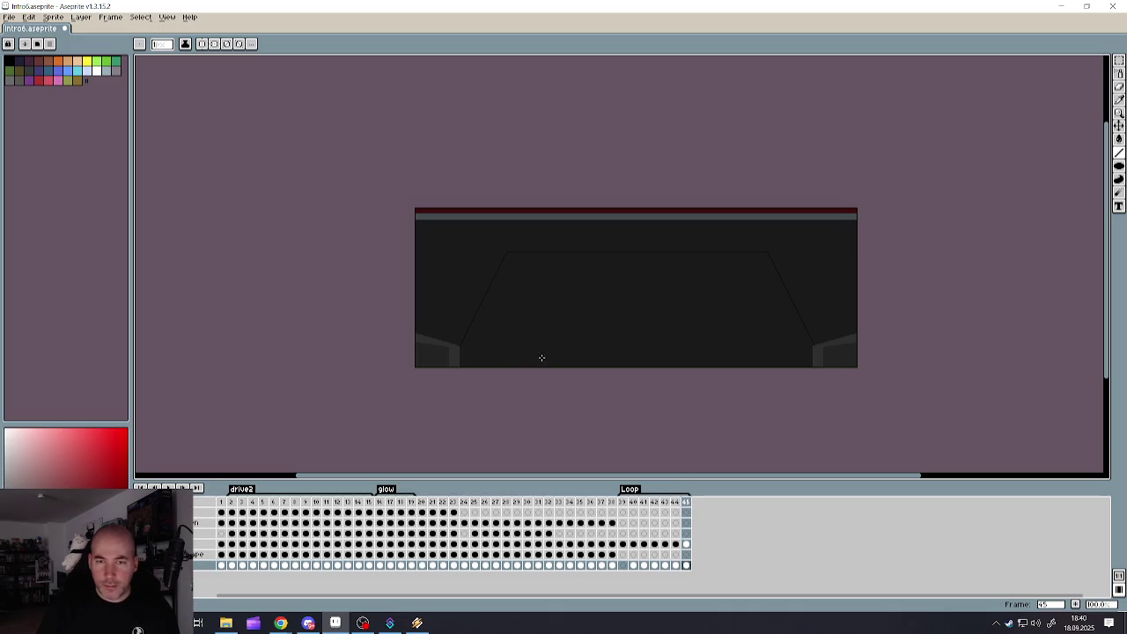
- Draw the left and right back-wall corner verticals up to the ceiling band
{"action": "scroll", "coordinate": [649, 334], "scroll_direction": "up", "scroll_amount": 1}
{"action": "scroll", "coordinate": [667, 332], "scroll_direction": "down", "scroll_amount": 1}
{"action": "scroll", "coordinate": [695, 318], "scroll_direction": "up", "scroll_amount": 1}
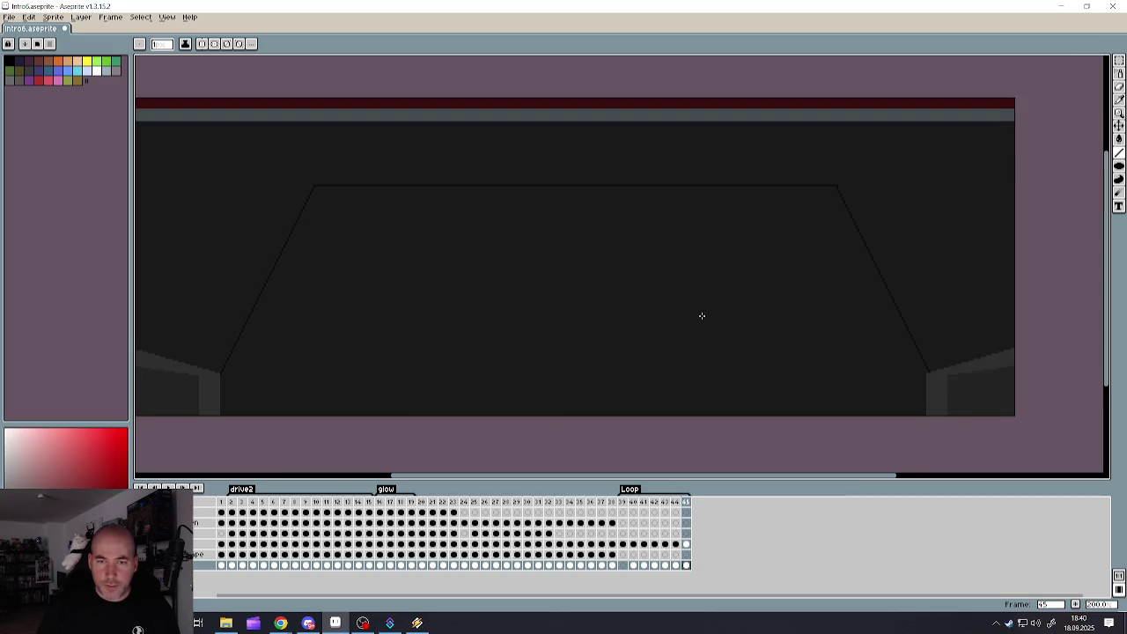
{"action": "scroll", "coordinate": [308, 200], "scroll_direction": "down", "scroll_amount": 1}
{"action": "scroll", "coordinate": [259, 178], "scroll_direction": "up", "scroll_amount": 1}
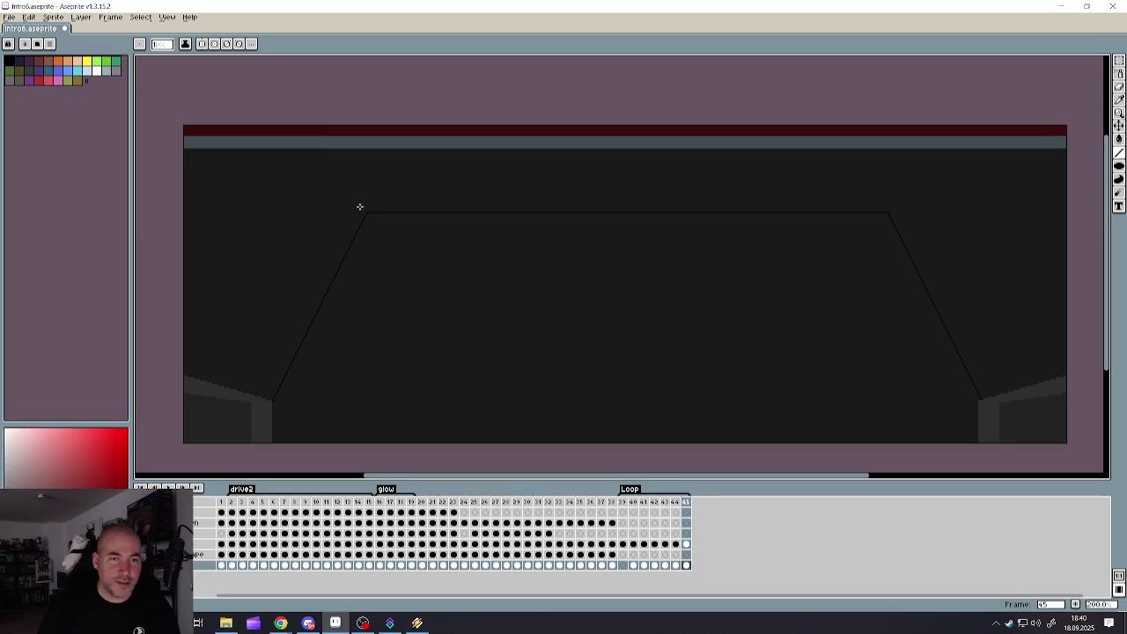
{"action": "scroll", "coordinate": [365, 217], "scroll_direction": "down", "scroll_amount": 1}
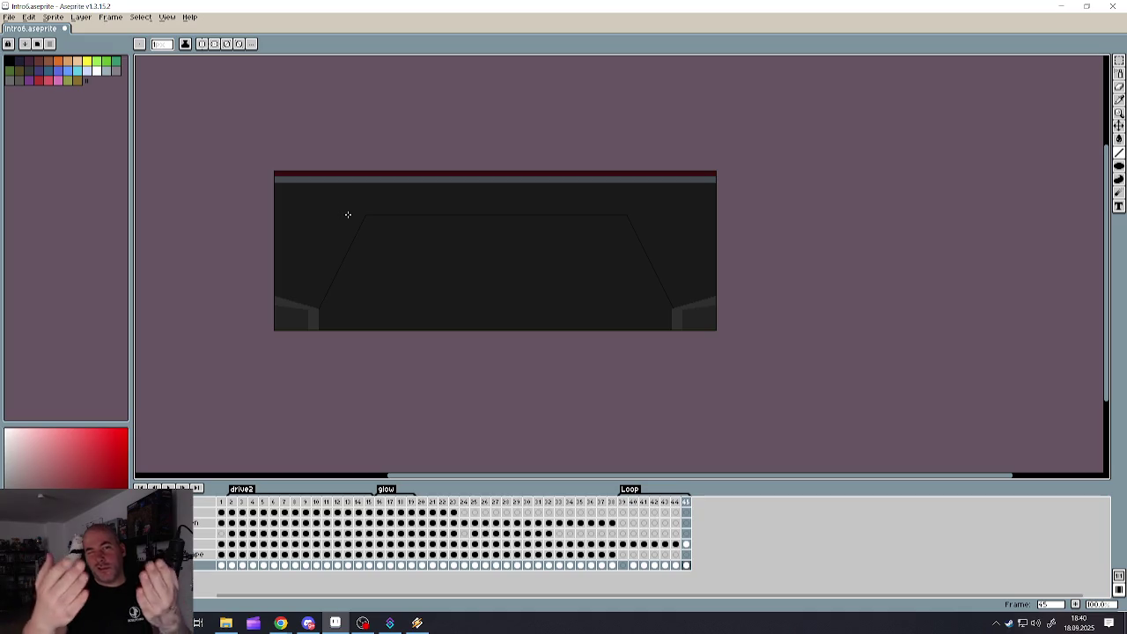
{"action": "scroll", "coordinate": [346, 215], "scroll_direction": "up", "scroll_amount": 1}
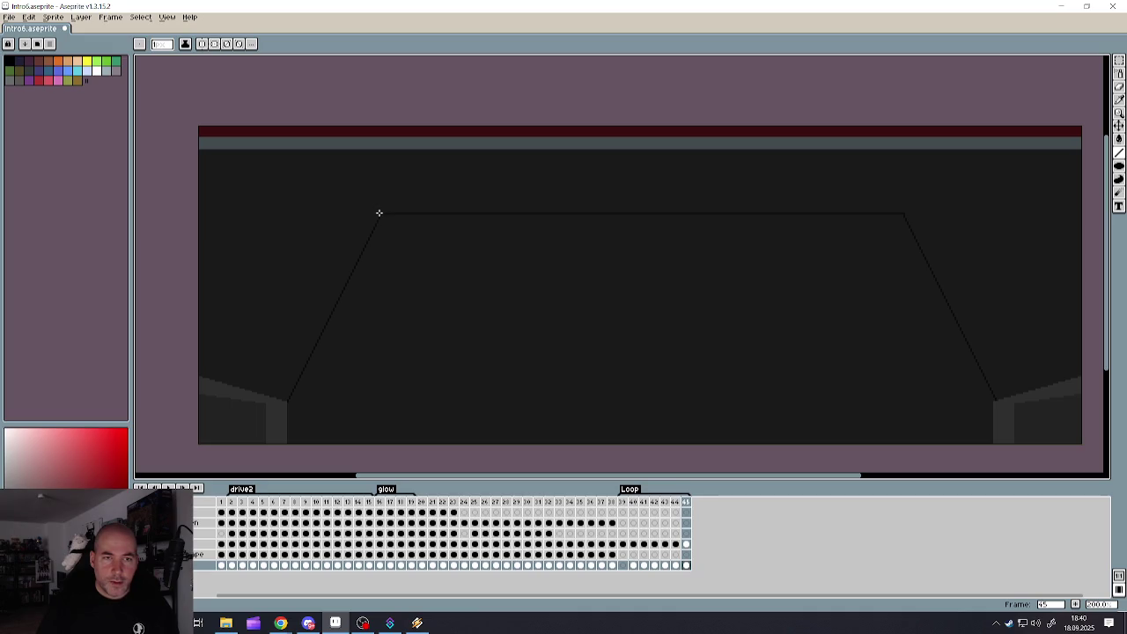
{"action": "left_click_drag", "start_coordinate": [385, 188], "coordinate": [384, 153]}
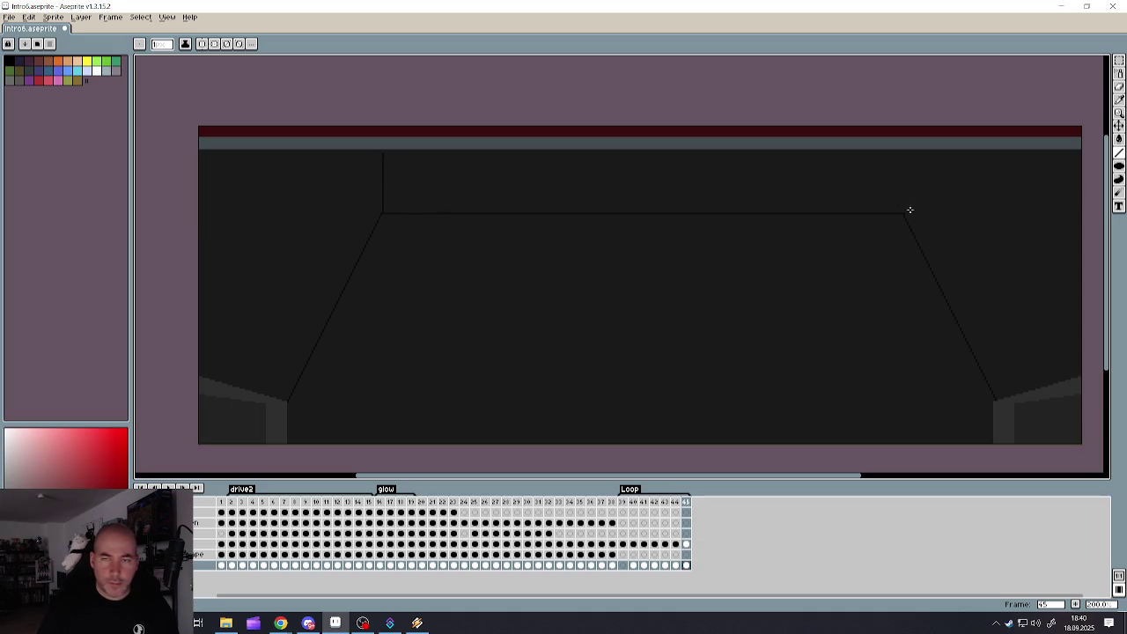
{"action": "left_click_drag", "start_coordinate": [903, 212], "coordinate": [903, 153]}
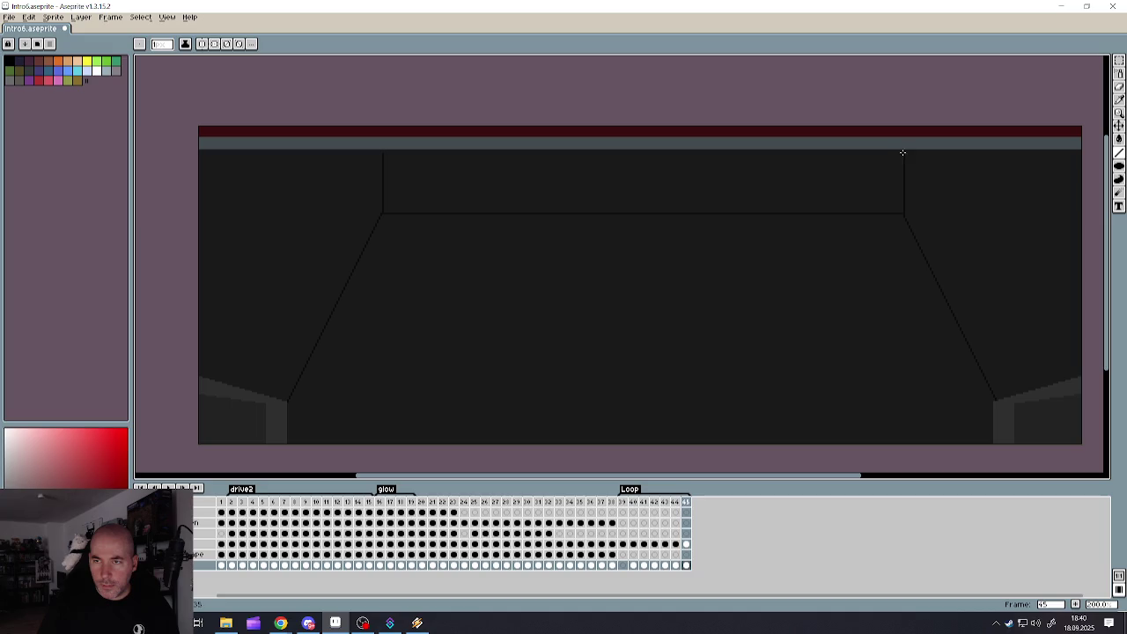
{"action": "scroll", "coordinate": [918, 157], "scroll_direction": "up", "scroll_amount": 2}
{"action": "scroll", "coordinate": [852, 171], "scroll_direction": "down", "scroll_amount": 5}
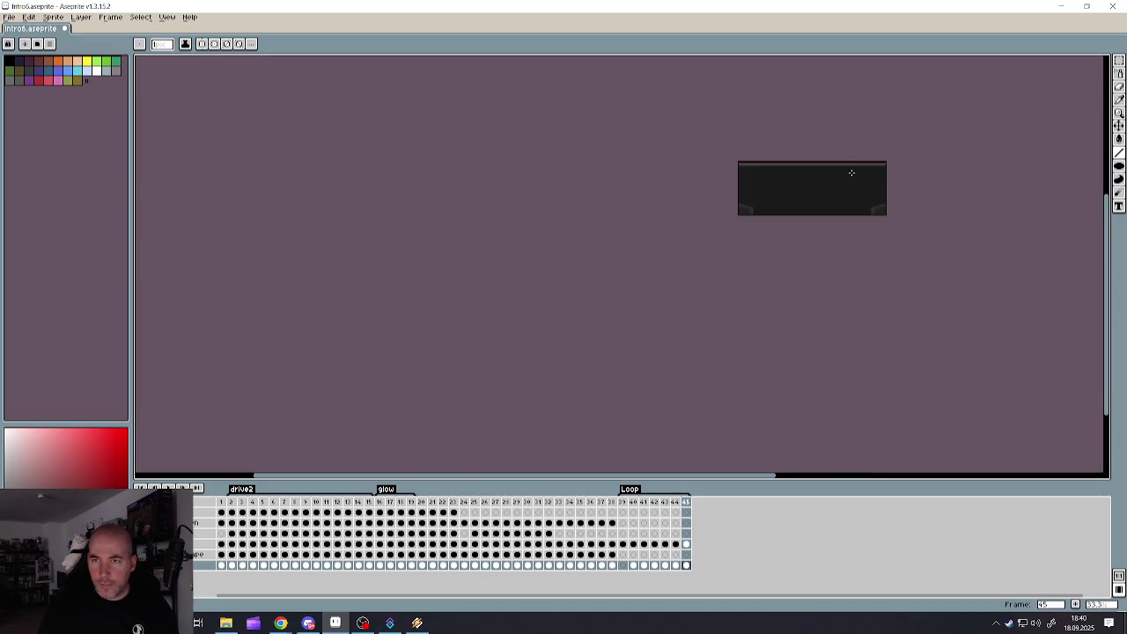
- Try filling the back wall area a darker shade, then undo the fill
{"action": "scroll", "coordinate": [737, 171], "scroll_direction": "up", "scroll_amount": 2}
{"action": "scroll", "coordinate": [772, 128], "scroll_direction": "up", "scroll_amount": 1}
{"action": "scroll", "coordinate": [773, 127], "scroll_direction": "up", "scroll_amount": 1}
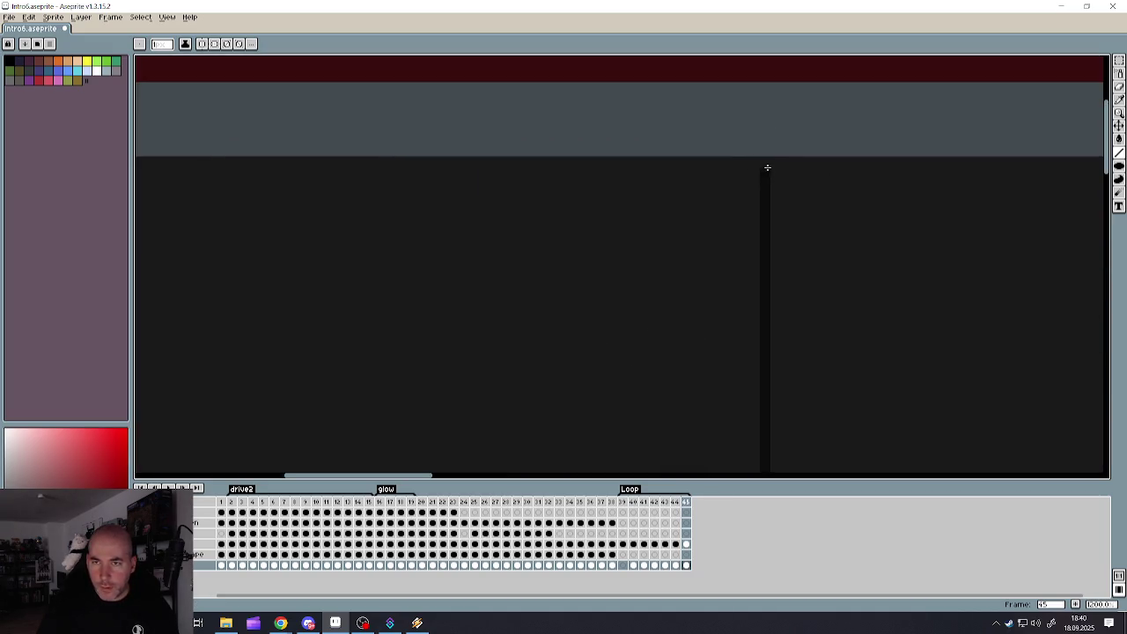
{"action": "scroll", "coordinate": [762, 164], "scroll_direction": "down", "scroll_amount": 3}
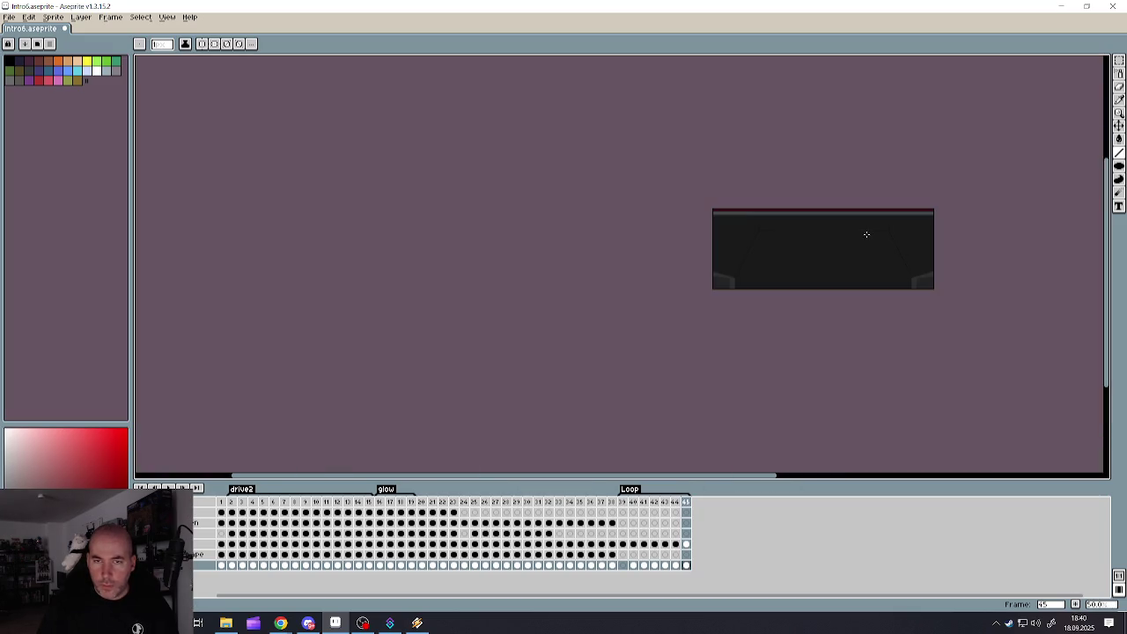
{"action": "scroll", "coordinate": [971, 239], "scroll_direction": "up", "scroll_amount": 2}
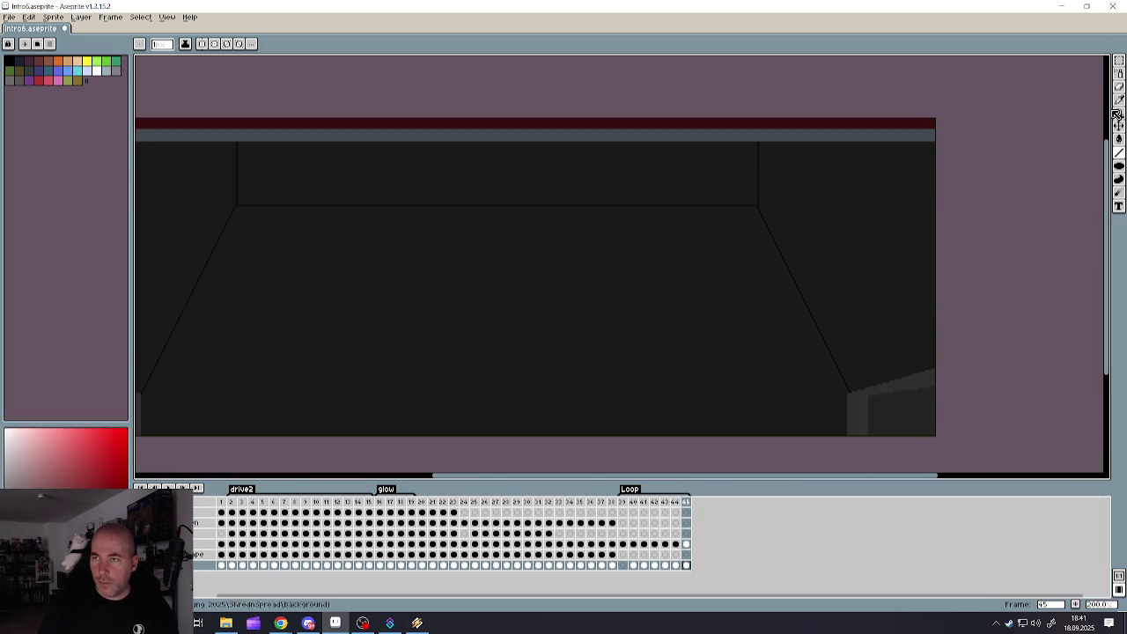
{"action": "left_click", "coordinate": [1120, 140]}
{"action": "left_click", "coordinate": [651, 202]}
{"action": "scroll", "coordinate": [624, 226], "scroll_direction": "down", "scroll_amount": 2}
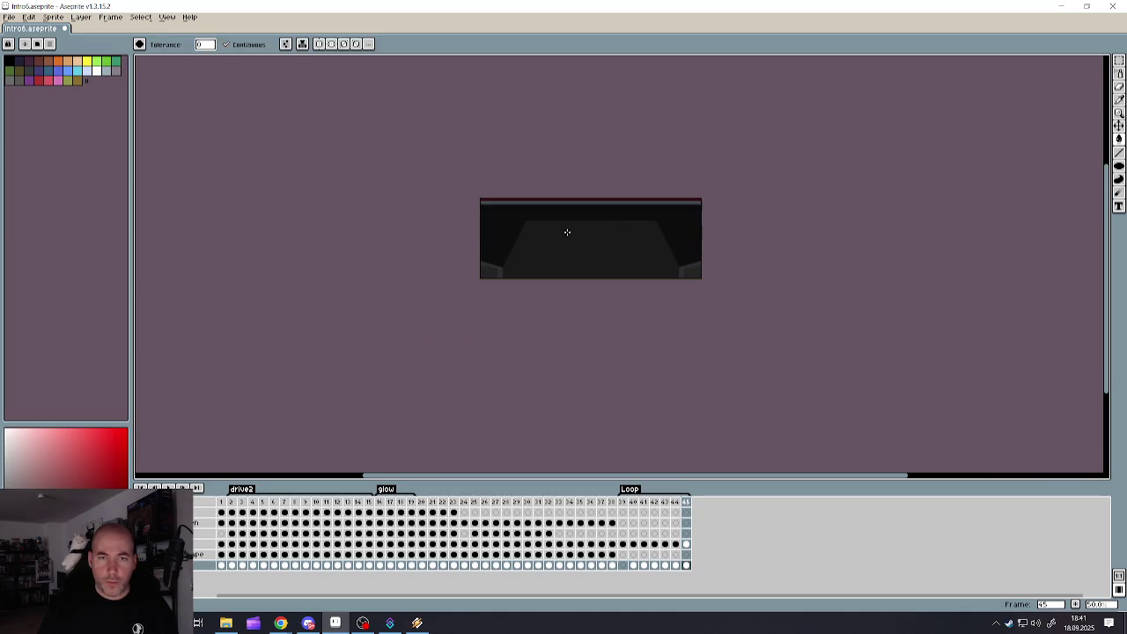
{"action": "scroll", "coordinate": [579, 232], "scroll_direction": "up", "scroll_amount": 1}
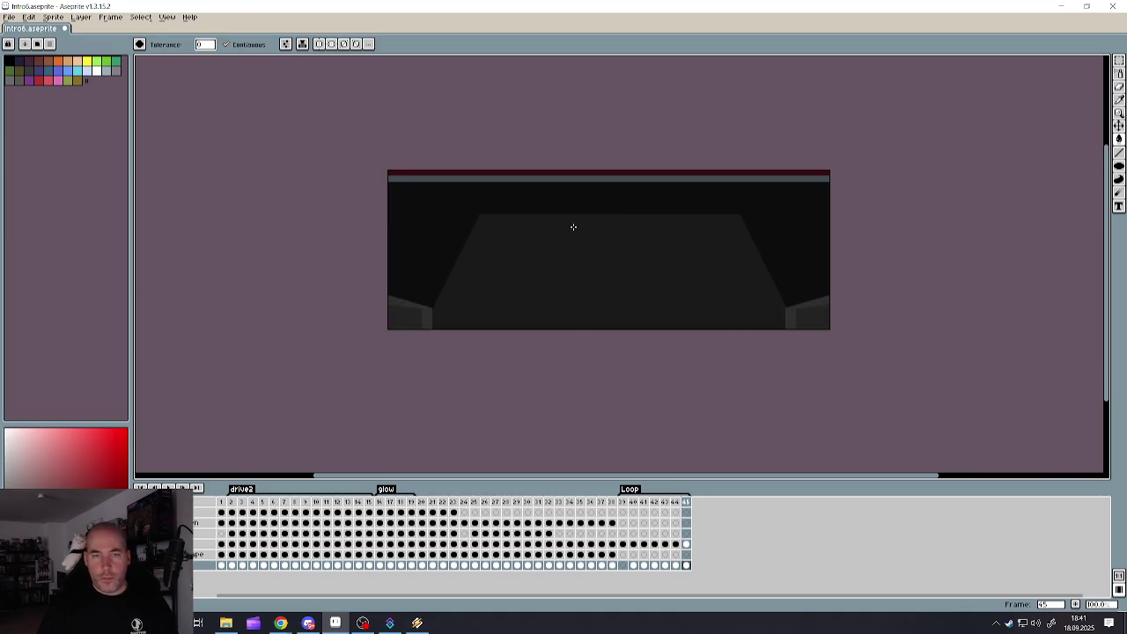
{"action": "scroll", "coordinate": [574, 227], "scroll_direction": "up", "scroll_amount": 1}
{"action": "key", "text": "ctrl+z"}
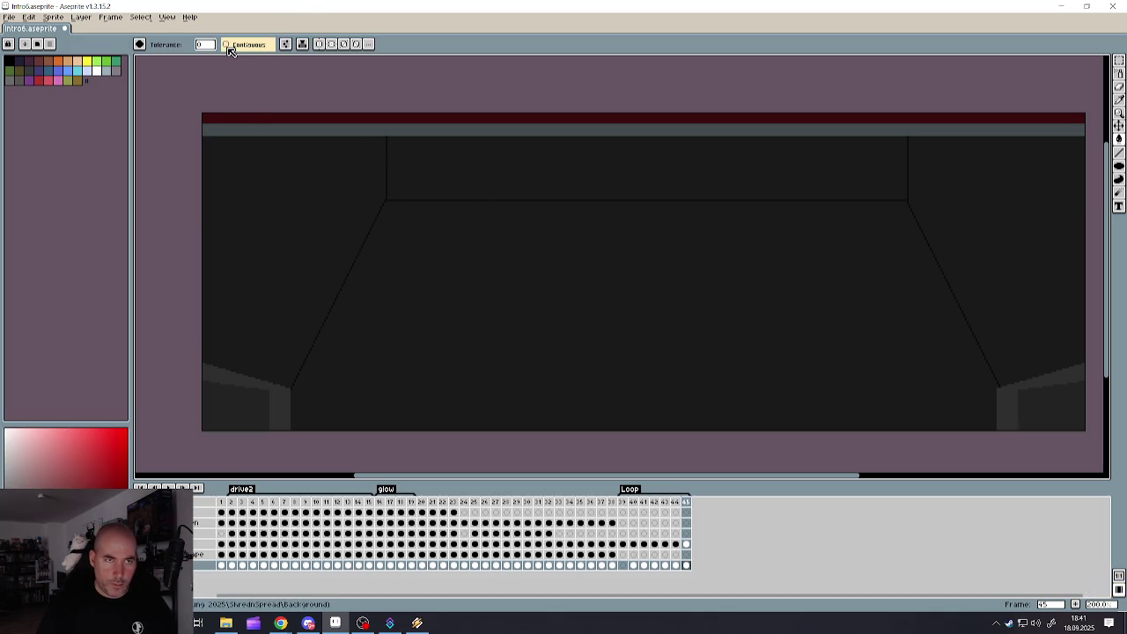
- Draw a line along the top of the back wall, then undo it
{"action": "scroll", "coordinate": [383, 145], "scroll_direction": "up", "scroll_amount": 1}
{"action": "scroll", "coordinate": [382, 141], "scroll_direction": "down", "scroll_amount": 2}
{"action": "scroll", "coordinate": [388, 141], "scroll_direction": "up", "scroll_amount": 2}
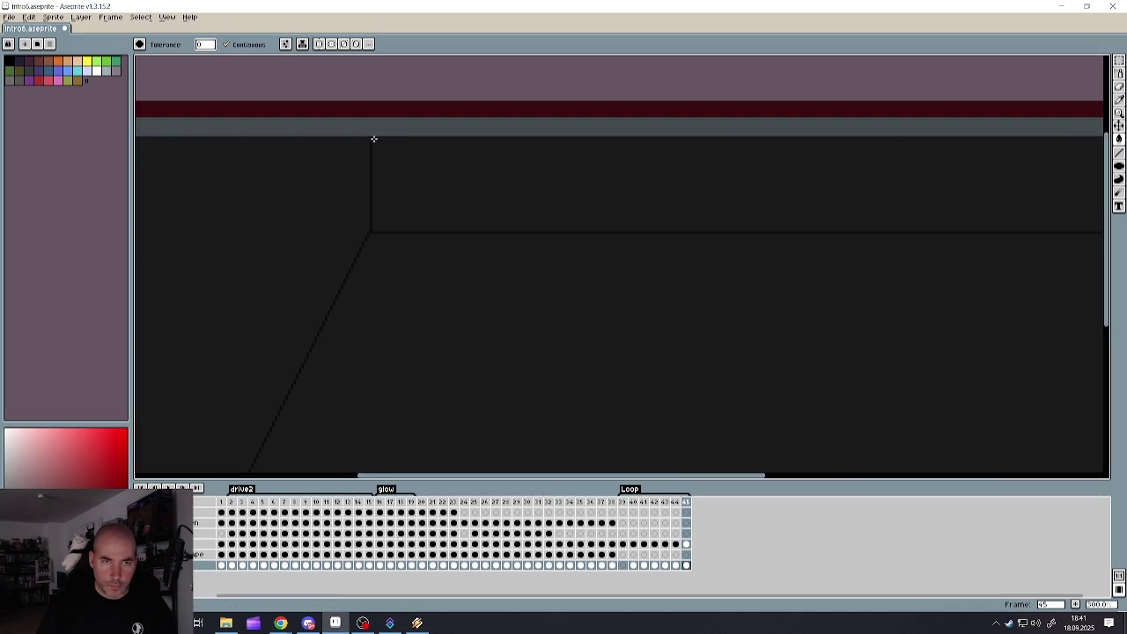
{"action": "left_click", "coordinate": [1120, 154]}
{"action": "scroll", "coordinate": [438, 165], "scroll_direction": "down", "scroll_amount": 1}
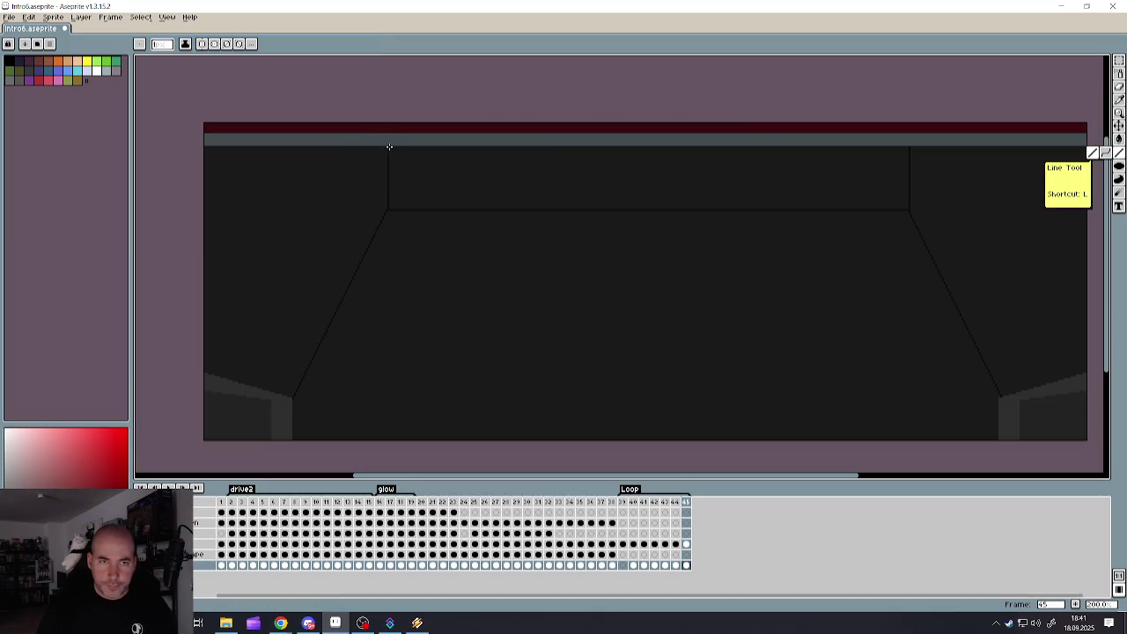
{"action": "left_click_drag", "start_coordinate": [390, 147], "coordinate": [875, 154]}
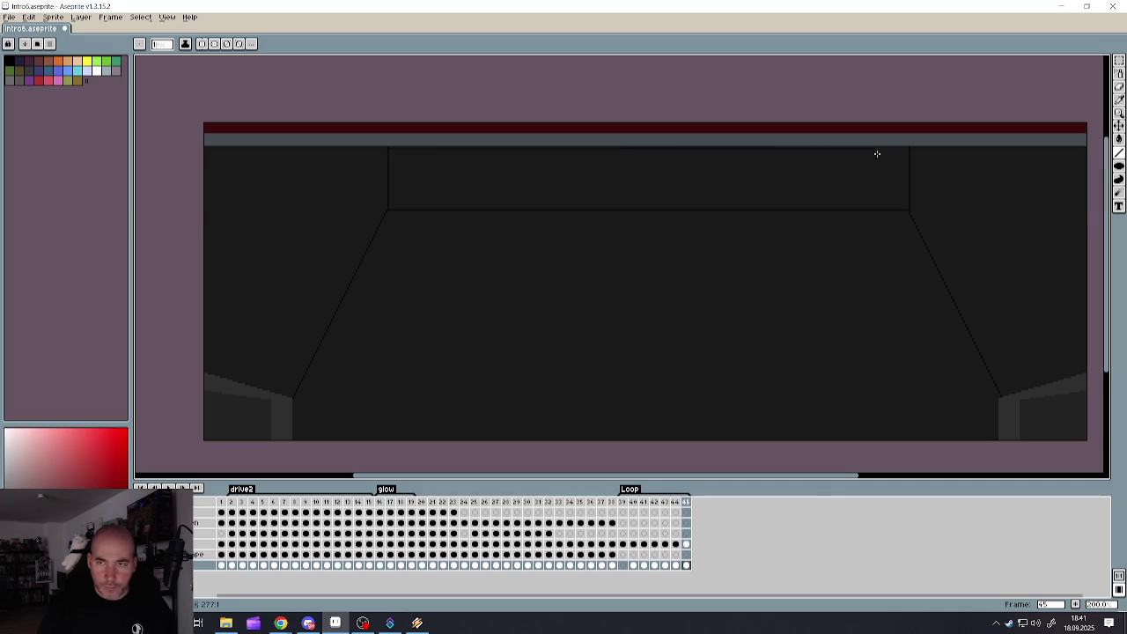
{"action": "key", "text": "ctrl+z"}
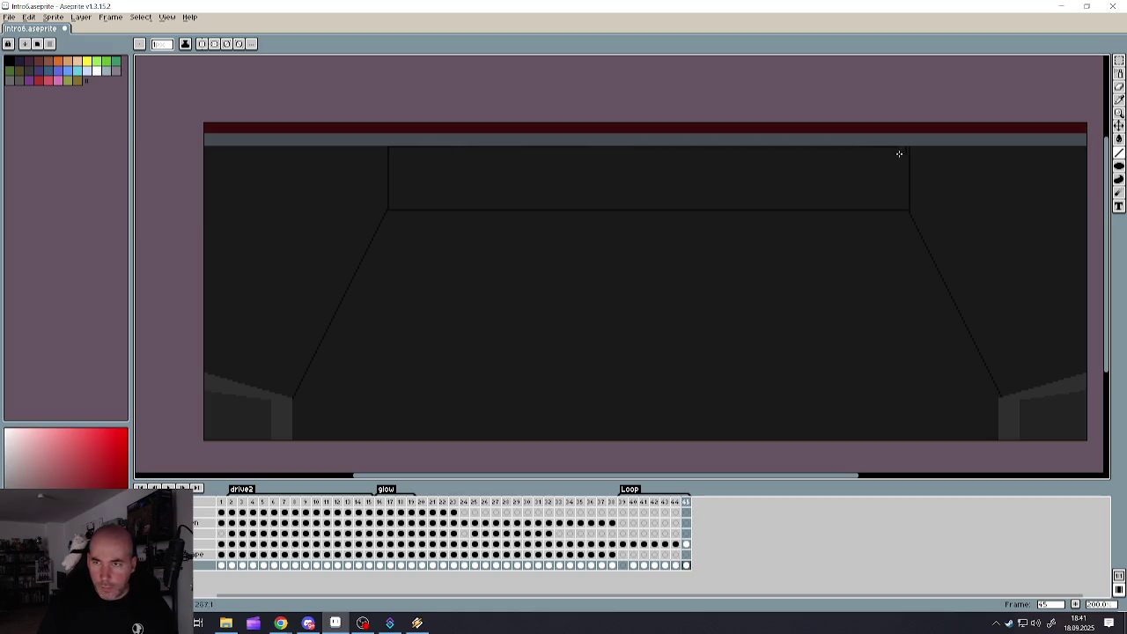
- Take the Paint Bucket and zoom around the room outline to start filling walls with dark grey
{"action": "key", "text": "g"}
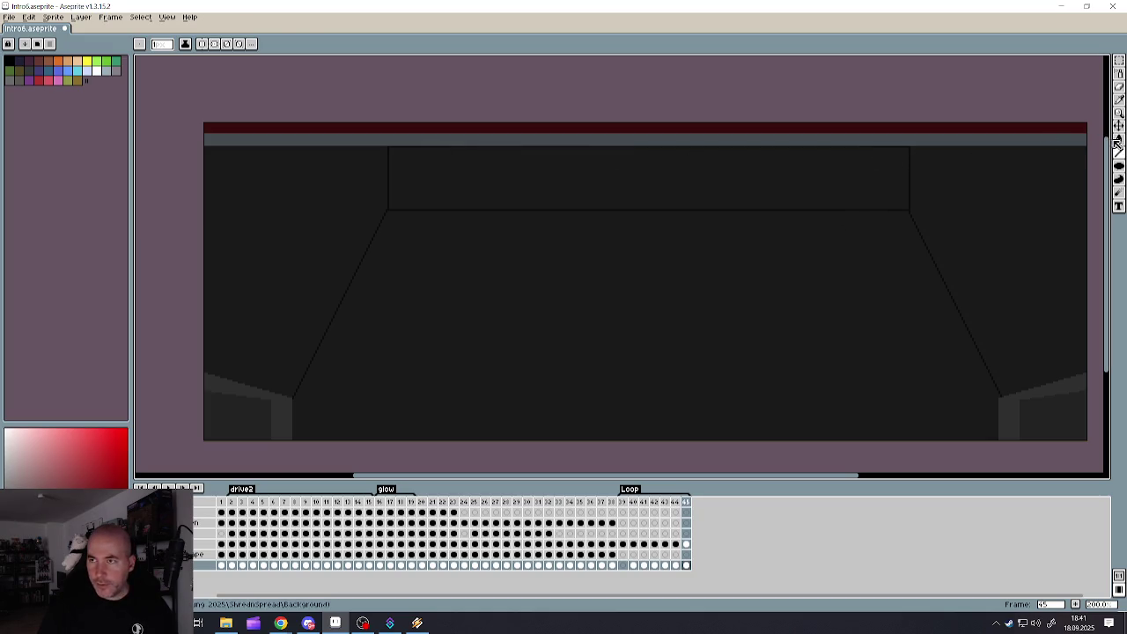
{"action": "scroll", "coordinate": [805, 161], "scroll_direction": "down", "scroll_amount": 2}
{"action": "scroll", "coordinate": [760, 189], "scroll_direction": "down", "scroll_amount": 1}
{"action": "scroll", "coordinate": [760, 190], "scroll_direction": "up", "scroll_amount": 2}
{"action": "scroll", "coordinate": [730, 198], "scroll_direction": "down", "scroll_amount": 1}
{"action": "scroll", "coordinate": [577, 229], "scroll_direction": "up", "scroll_amount": 1}
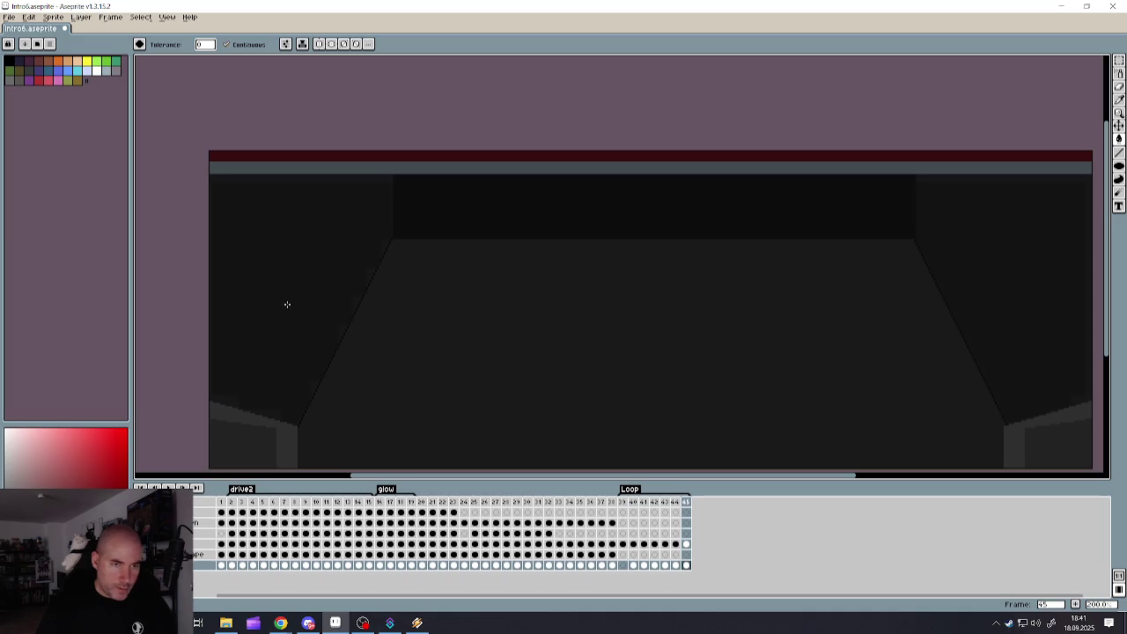
{"action": "scroll", "coordinate": [835, 311], "scroll_direction": "down", "scroll_amount": 1}
{"action": "scroll", "coordinate": [692, 305], "scroll_direction": "down", "scroll_amount": 1}
{"action": "scroll", "coordinate": [732, 310], "scroll_direction": "up", "scroll_amount": 1}
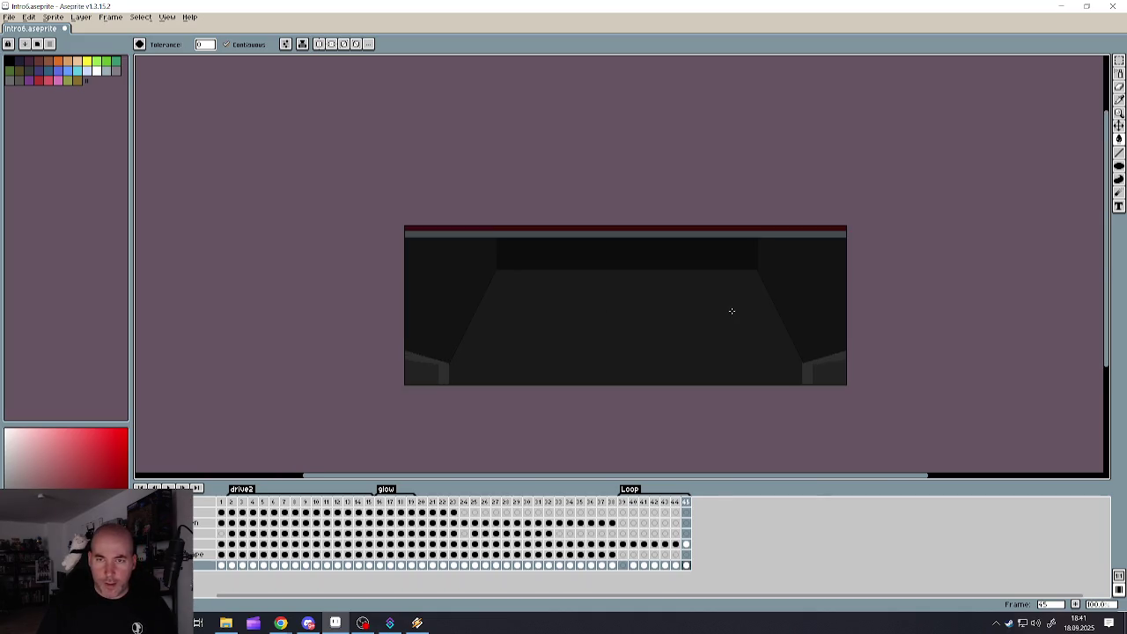
{"action": "scroll", "coordinate": [652, 323], "scroll_direction": "up", "scroll_amount": 1}
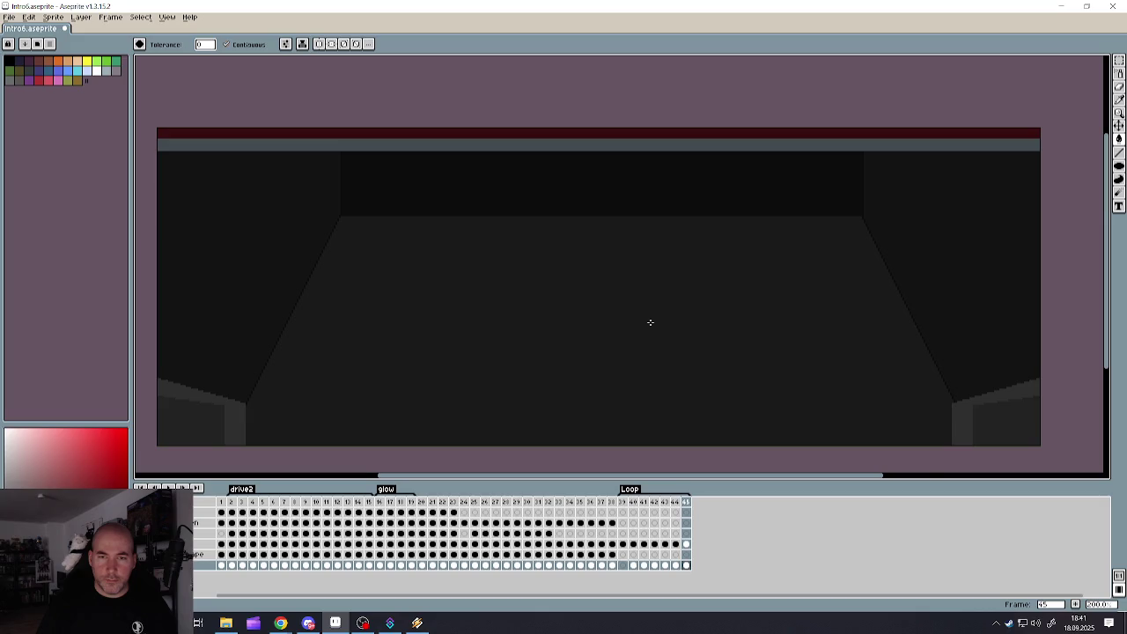
{"action": "scroll", "coordinate": [650, 322], "scroll_direction": "down", "scroll_amount": 1}
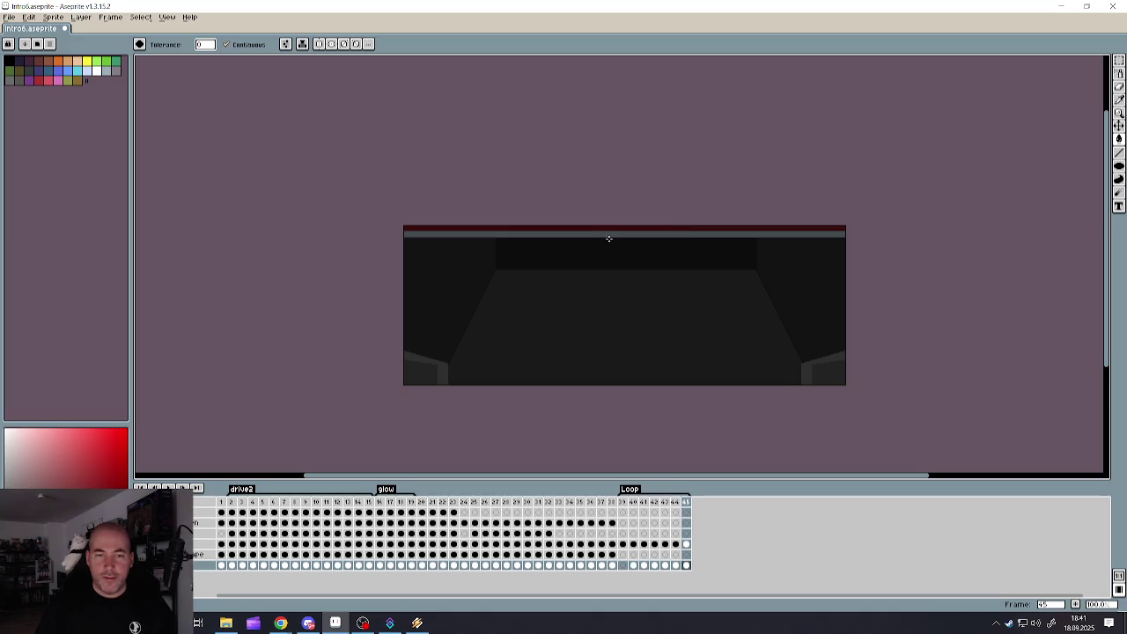
{"action": "scroll", "coordinate": [435, 357], "scroll_direction": "up", "scroll_amount": 1}
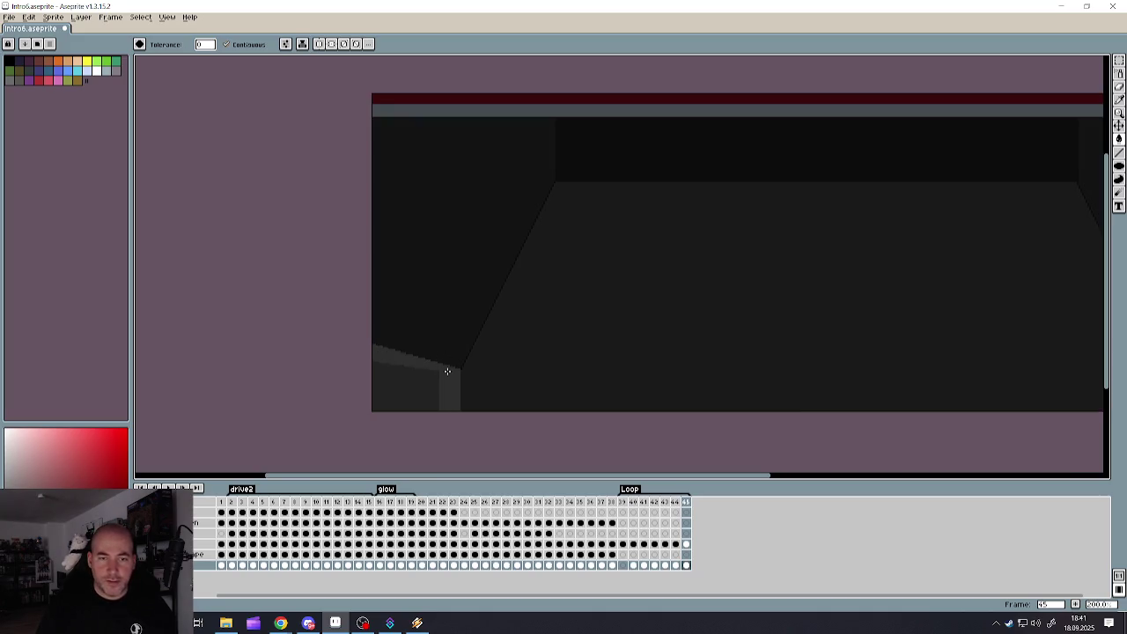
{"action": "scroll", "coordinate": [469, 385], "scroll_direction": "down", "scroll_amount": 1}
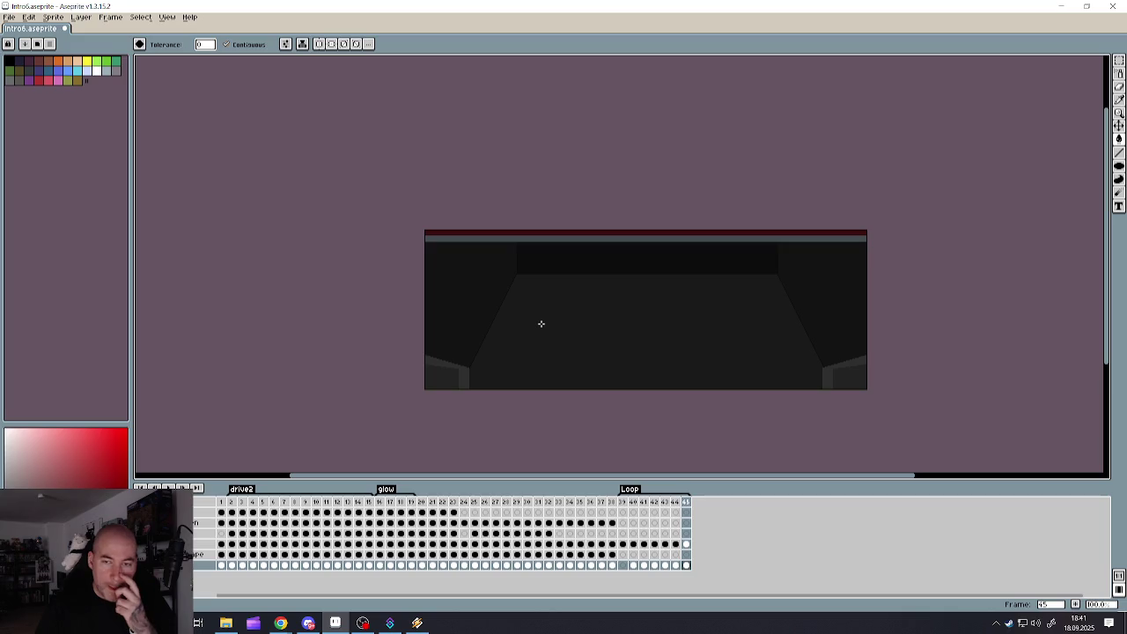
{"action": "scroll", "coordinate": [521, 309], "scroll_direction": "up", "scroll_amount": 1}
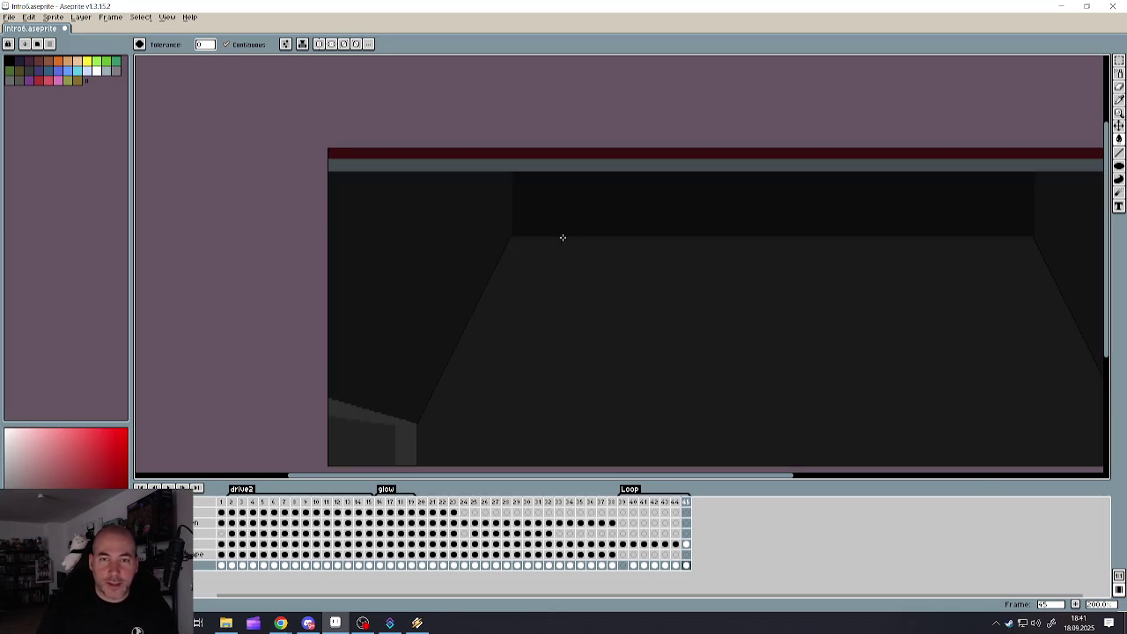
- Fill the remaining walls and floor with distinct dark greys, sampling colours from the canvas
{"action": "key", "text": "g"}
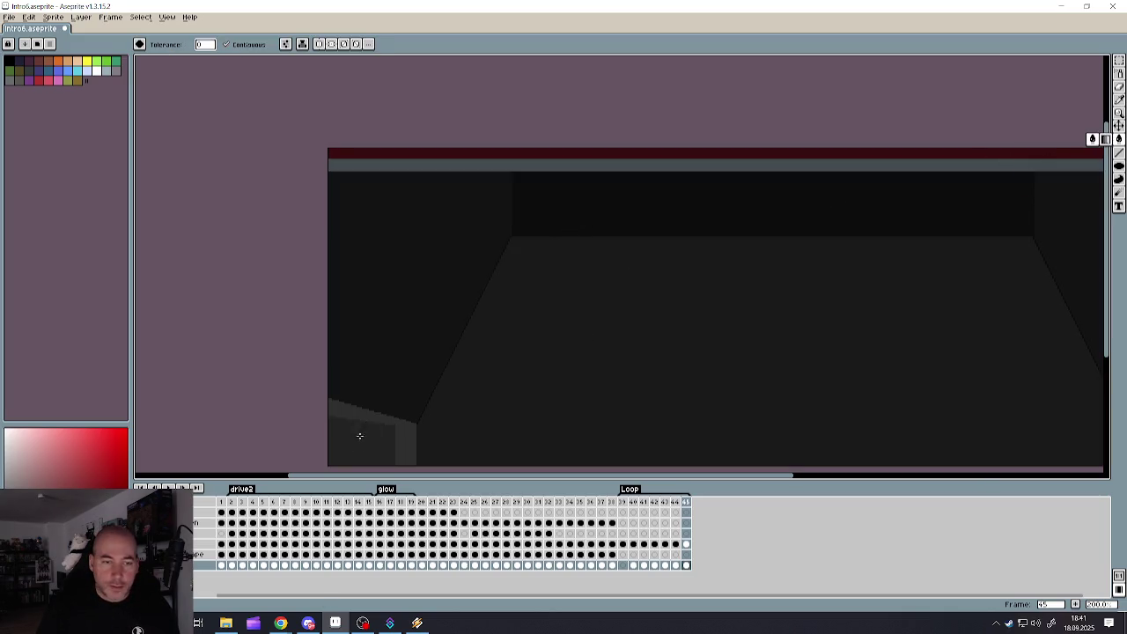
{"action": "scroll", "coordinate": [605, 431], "scroll_direction": "down", "scroll_amount": 1}
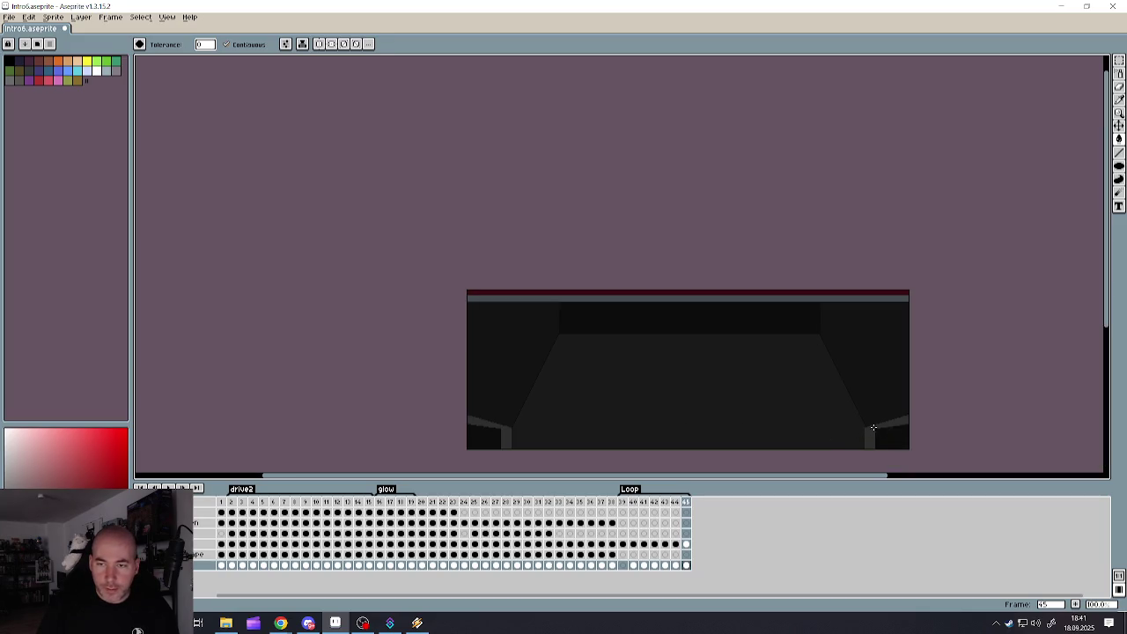
{"action": "scroll", "coordinate": [509, 428], "scroll_direction": "up", "scroll_amount": 1}
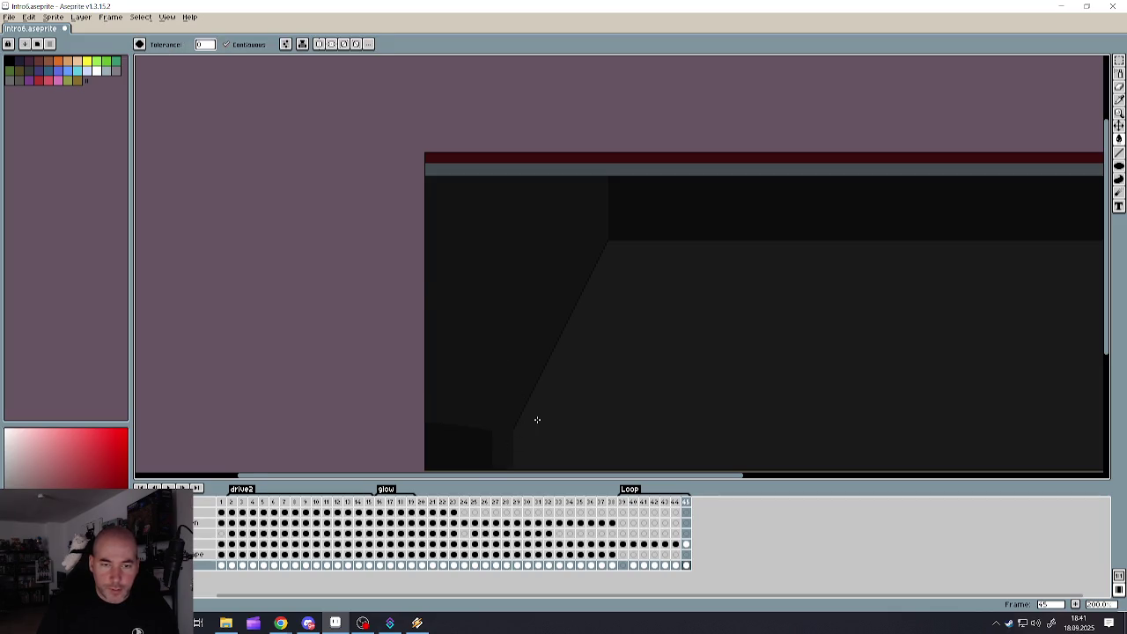
{"action": "scroll", "coordinate": [546, 420], "scroll_direction": "down", "scroll_amount": 2}
{"action": "scroll", "coordinate": [561, 420], "scroll_direction": "up", "scroll_amount": 1}
{"action": "scroll", "coordinate": [782, 405], "scroll_direction": "down", "scroll_amount": 1}
{"action": "scroll", "coordinate": [782, 405], "scroll_direction": "up", "scroll_amount": 1}
{"action": "scroll", "coordinate": [528, 436], "scroll_direction": "up", "scroll_amount": 1}
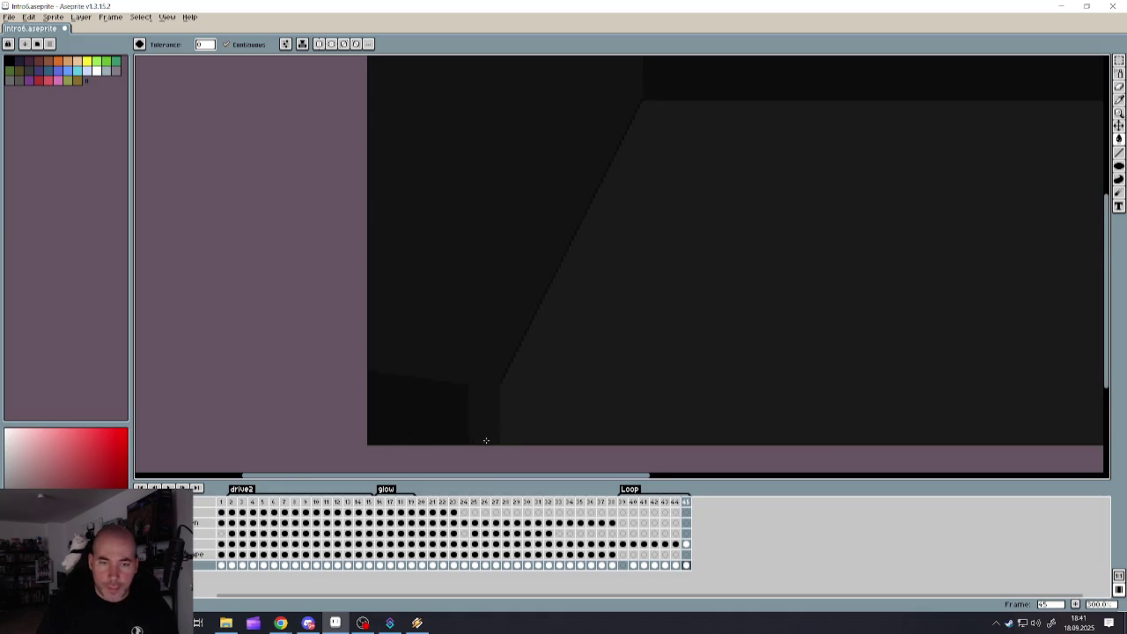
{"action": "scroll", "coordinate": [486, 443], "scroll_direction": "up", "scroll_amount": 3}
{"action": "key", "text": "alt"}
{"action": "scroll", "coordinate": [499, 365], "scroll_direction": "down", "scroll_amount": 1}
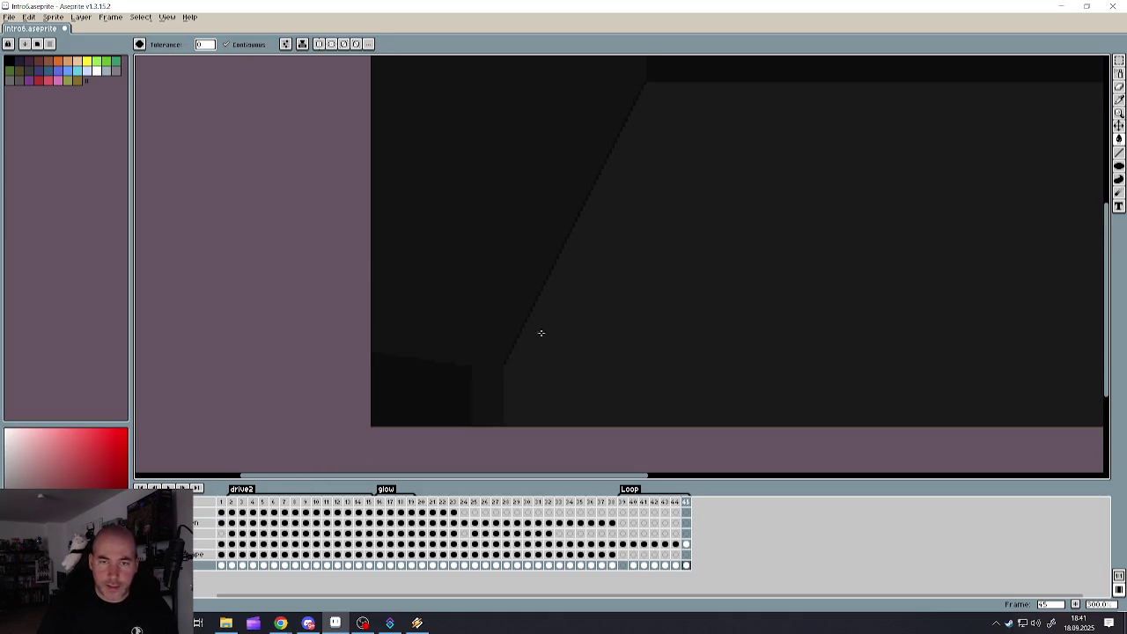
{"action": "scroll", "coordinate": [534, 335], "scroll_direction": "down", "scroll_amount": 2}
{"action": "scroll", "coordinate": [619, 255], "scroll_direction": "down", "scroll_amount": 1}
{"action": "scroll", "coordinate": [636, 212], "scroll_direction": "up", "scroll_amount": 1}
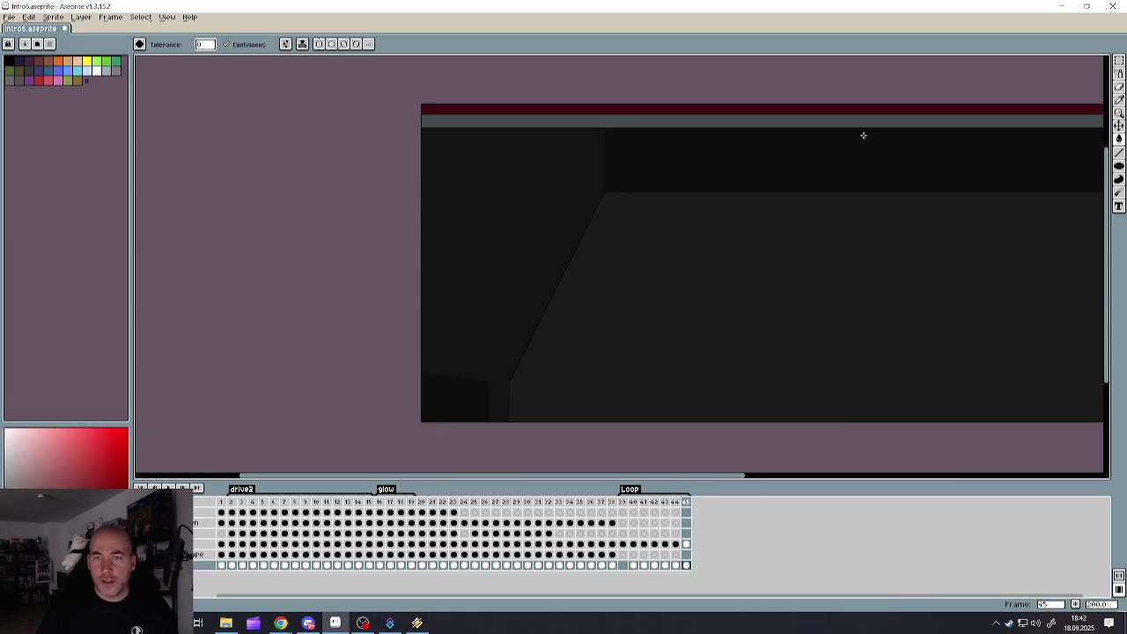
{"action": "scroll", "coordinate": [811, 193], "scroll_direction": "down", "scroll_amount": 1}
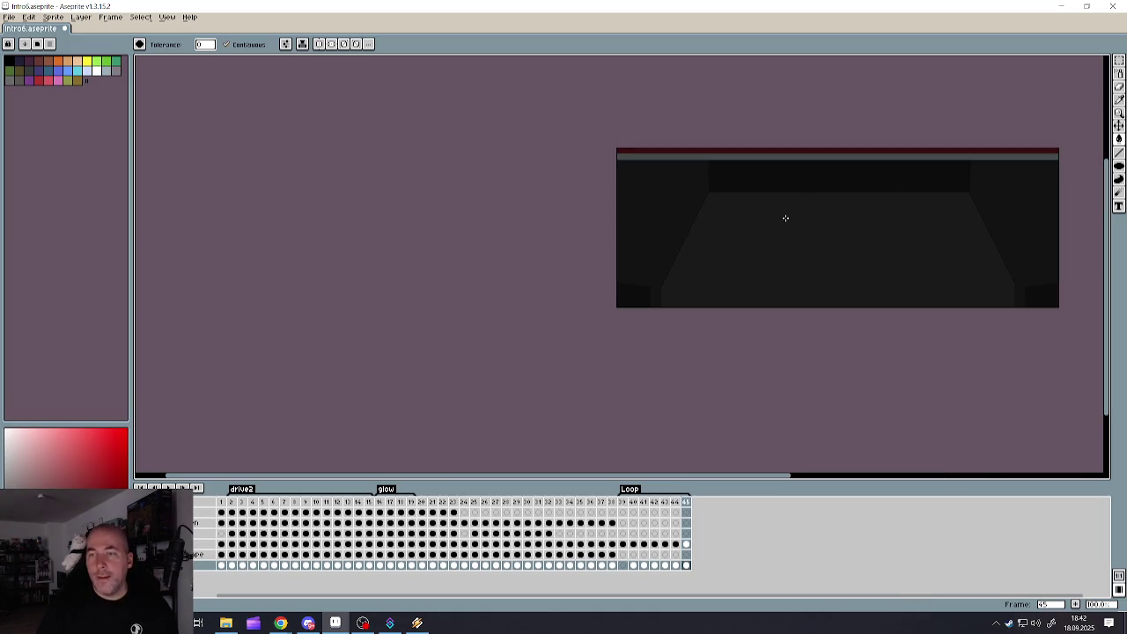
{"action": "scroll", "coordinate": [798, 248], "scroll_direction": "down", "scroll_amount": 2}
{"action": "scroll", "coordinate": [917, 223], "scroll_direction": "up", "scroll_amount": 1}
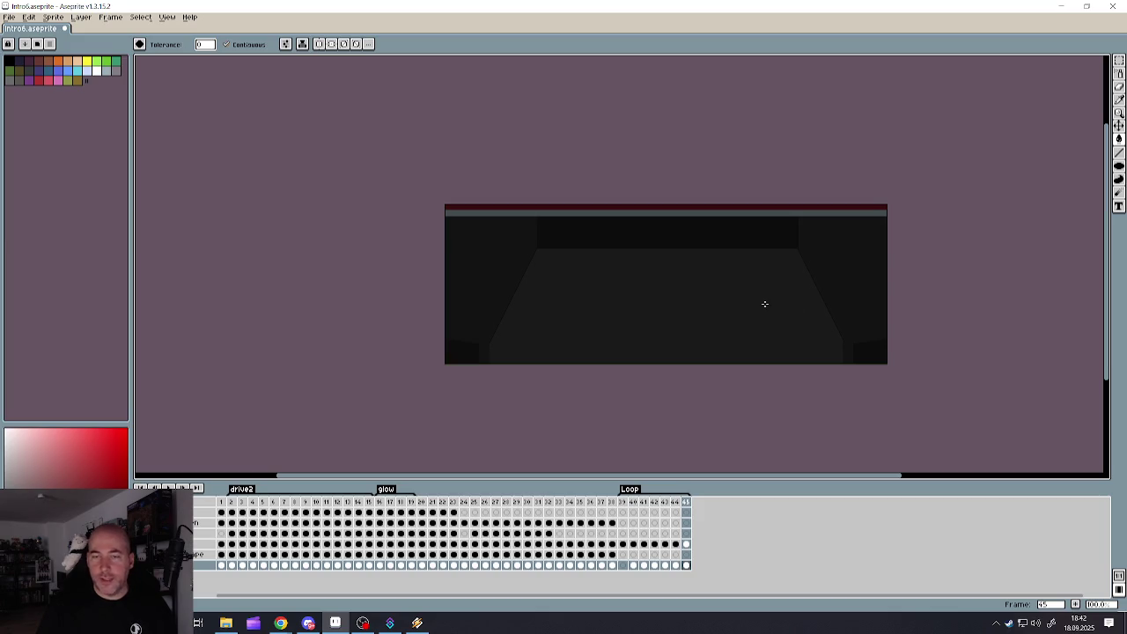
- Sample the floor-edge colour from the canvas with the Eyedropper
{"action": "scroll", "coordinate": [582, 344], "scroll_direction": "up", "scroll_amount": 2}
{"action": "scroll", "coordinate": [546, 349], "scroll_direction": "down", "scroll_amount": 1}
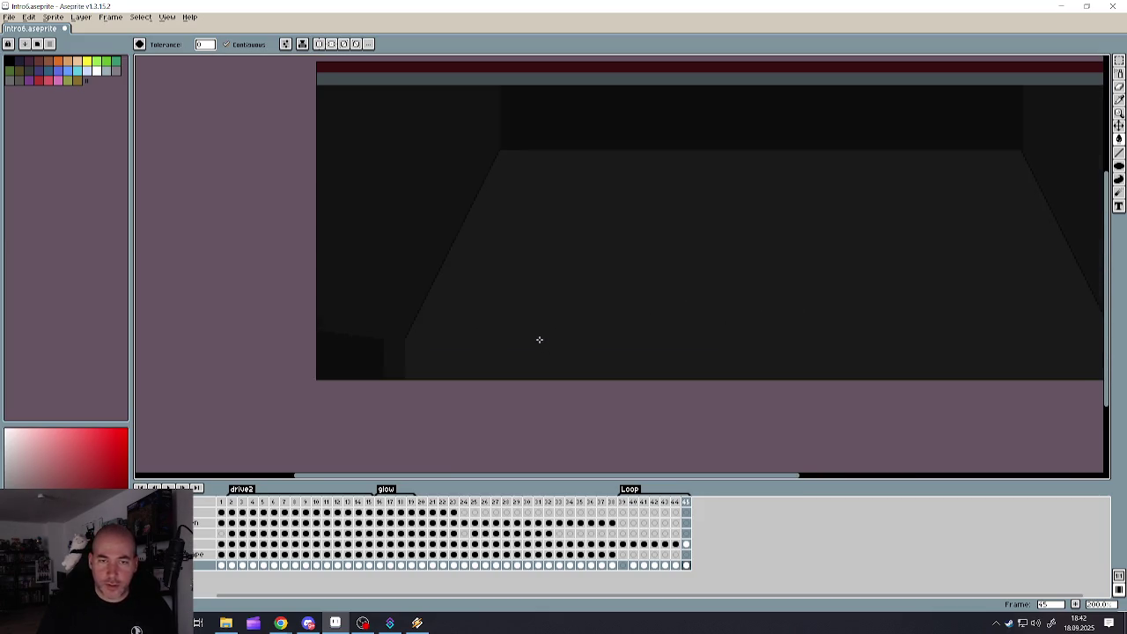
{"action": "scroll", "coordinate": [546, 335], "scroll_direction": "down", "scroll_amount": 1}
{"action": "scroll", "coordinate": [519, 336], "scroll_direction": "up", "scroll_amount": 2}
{"action": "scroll", "coordinate": [440, 346], "scroll_direction": "up", "scroll_amount": 1}
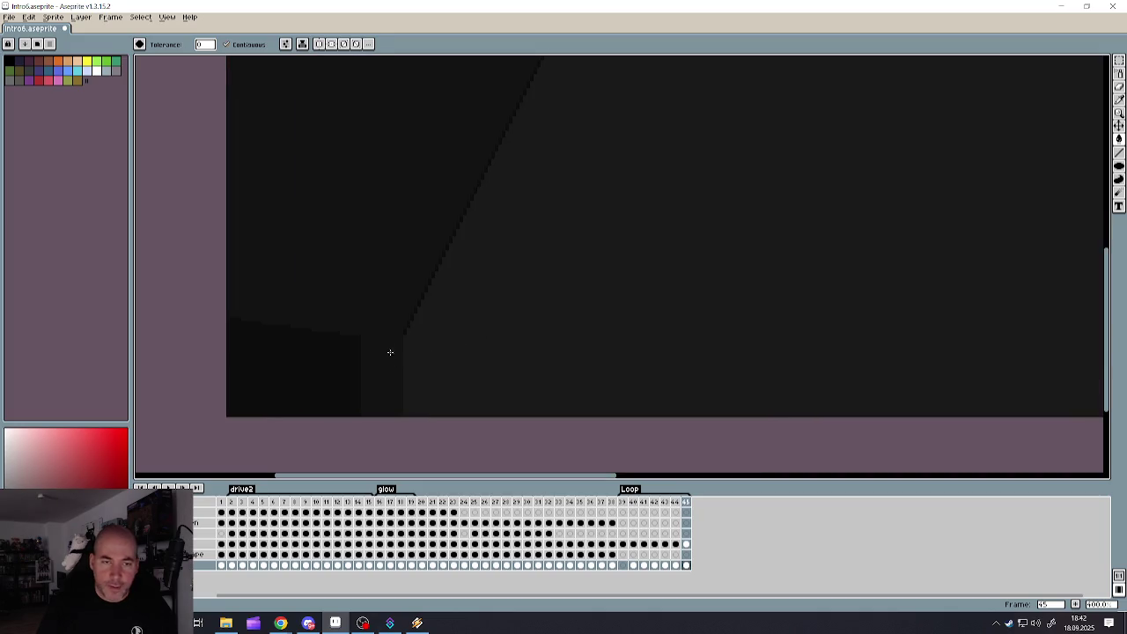
{"action": "key", "text": "i"}
{"action": "key", "text": "w"}
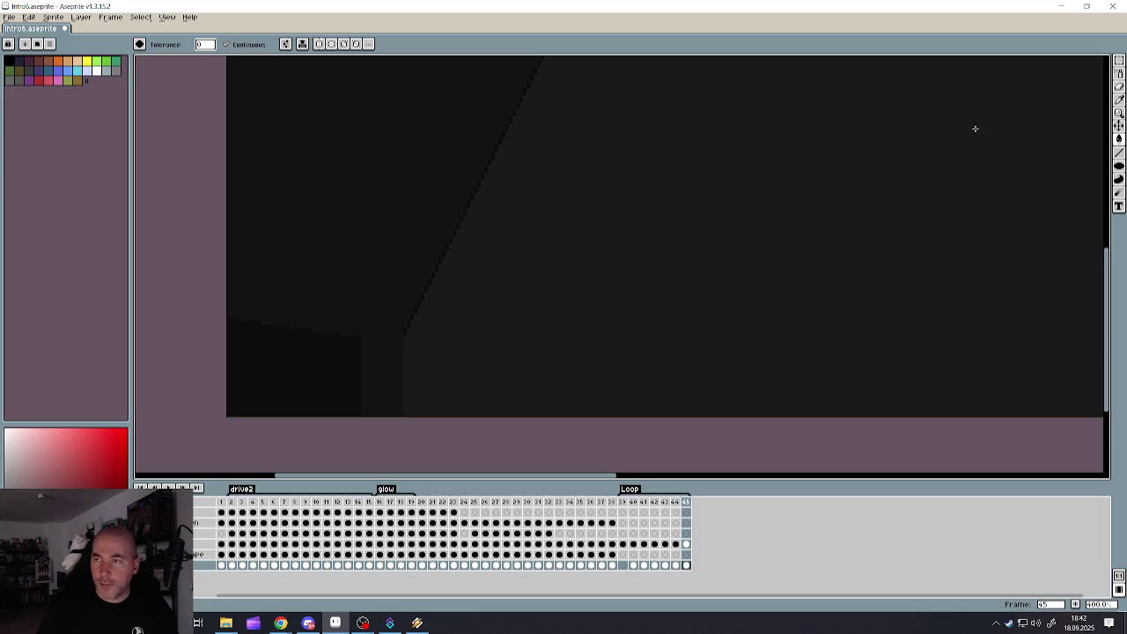
{"action": "key", "text": "i"}
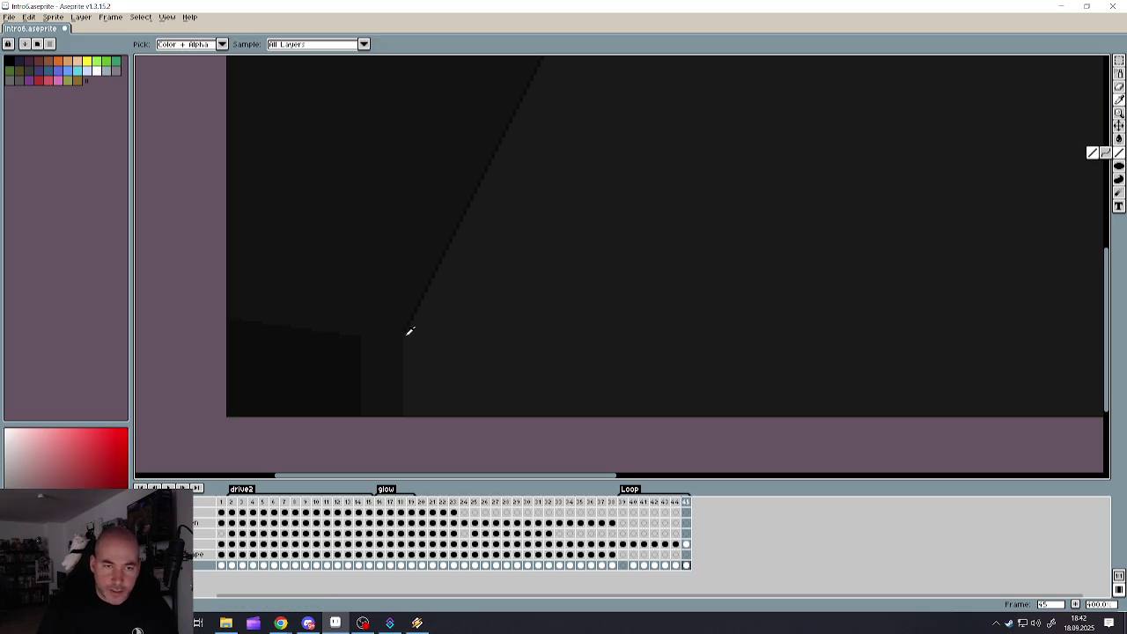
- Extend the left and right diagonal floor edges to the sprite bottom, redrawing a misplaced left line
{"action": "key", "text": "l"}
{"action": "left_click_drag", "start_coordinate": [407, 332], "coordinate": [363, 421]}
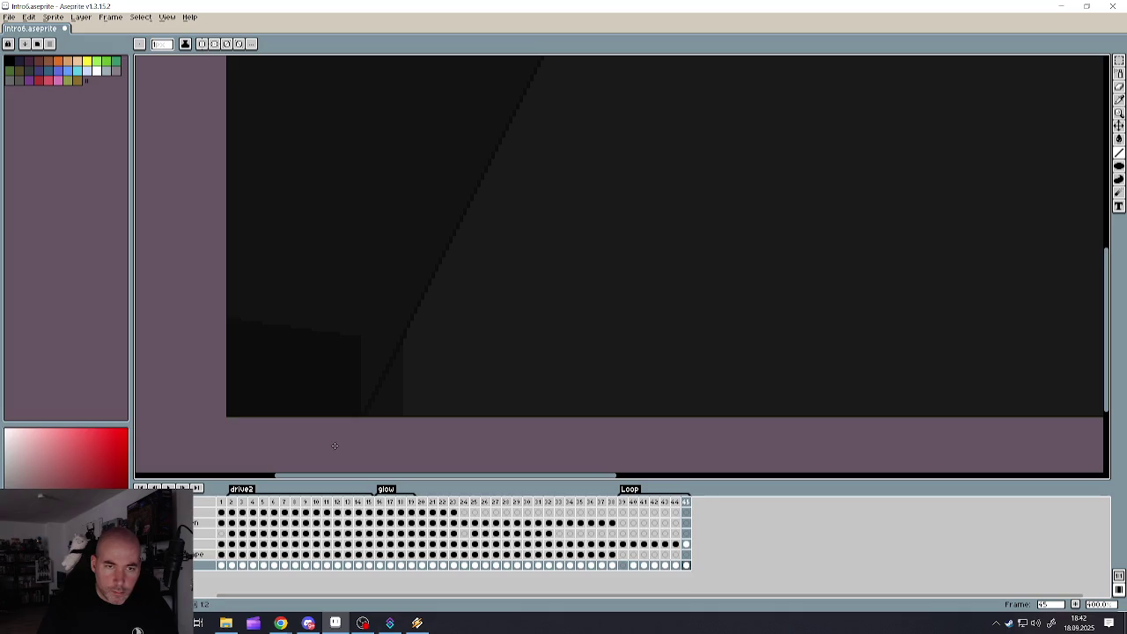
{"action": "key", "text": "v"}
{"action": "key", "text": "ctrl+z"}
{"action": "key", "text": "l"}
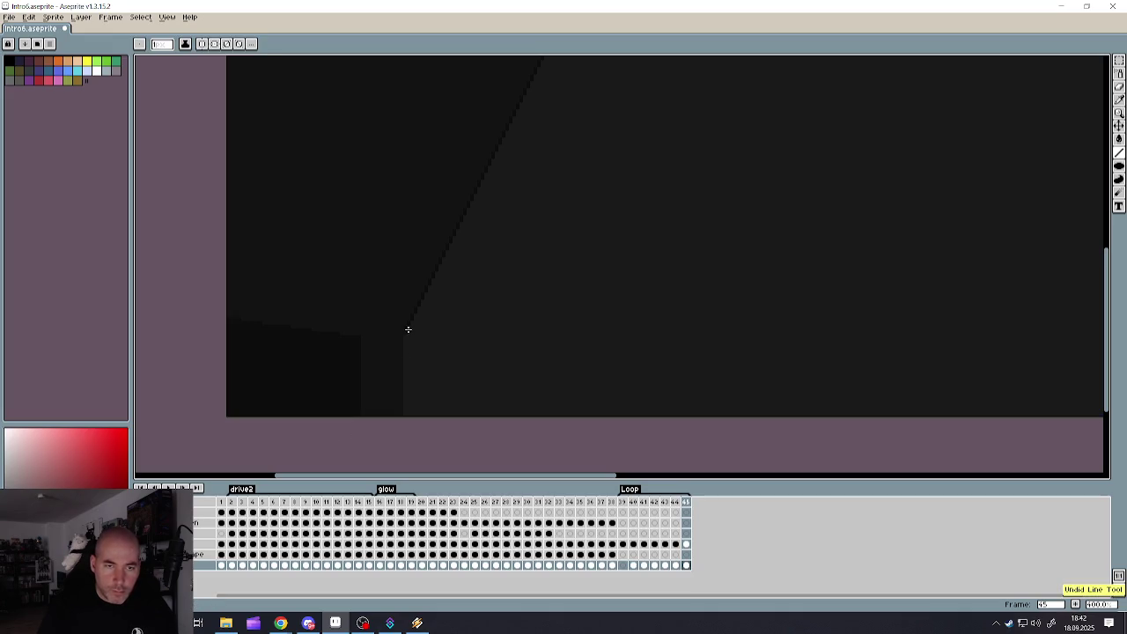
{"action": "left_click_drag", "start_coordinate": [404, 328], "coordinate": [363, 414]}
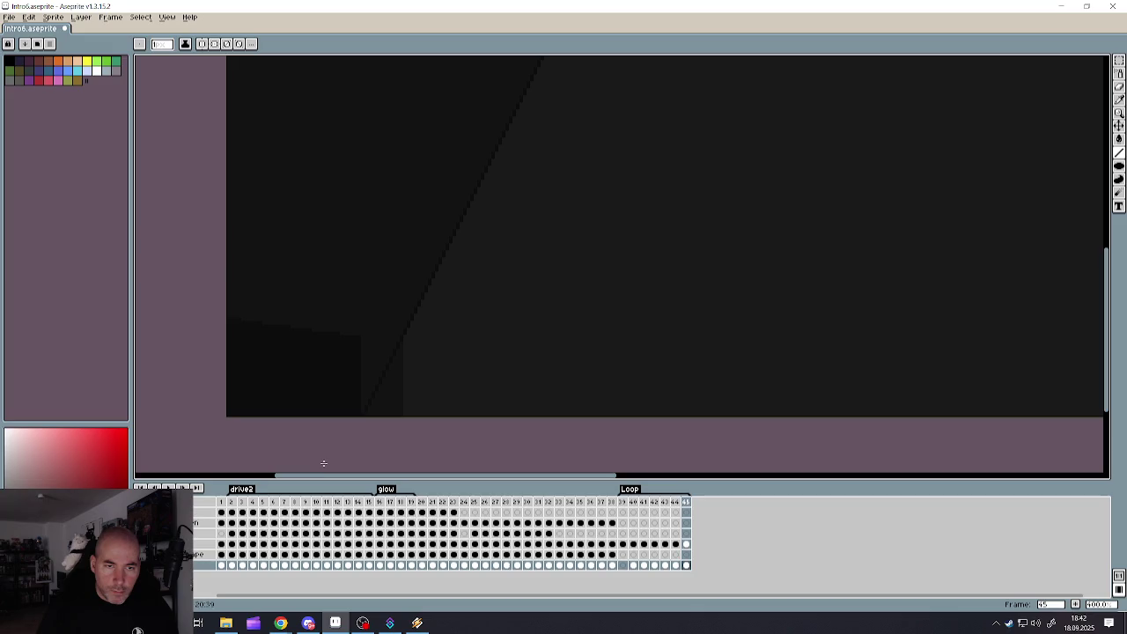
{"action": "scroll", "coordinate": [389, 381], "scroll_direction": "down", "scroll_amount": 2}
{"action": "scroll", "coordinate": [708, 387], "scroll_direction": "up", "scroll_amount": 3}
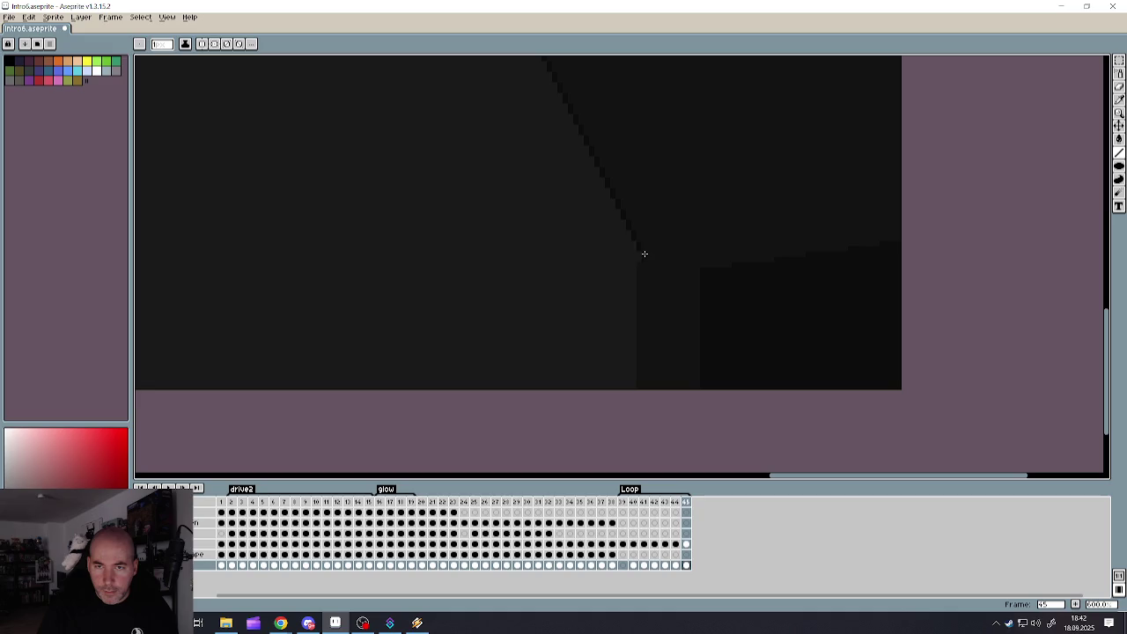
{"action": "left_click_drag", "start_coordinate": [644, 261], "coordinate": [749, 405]}
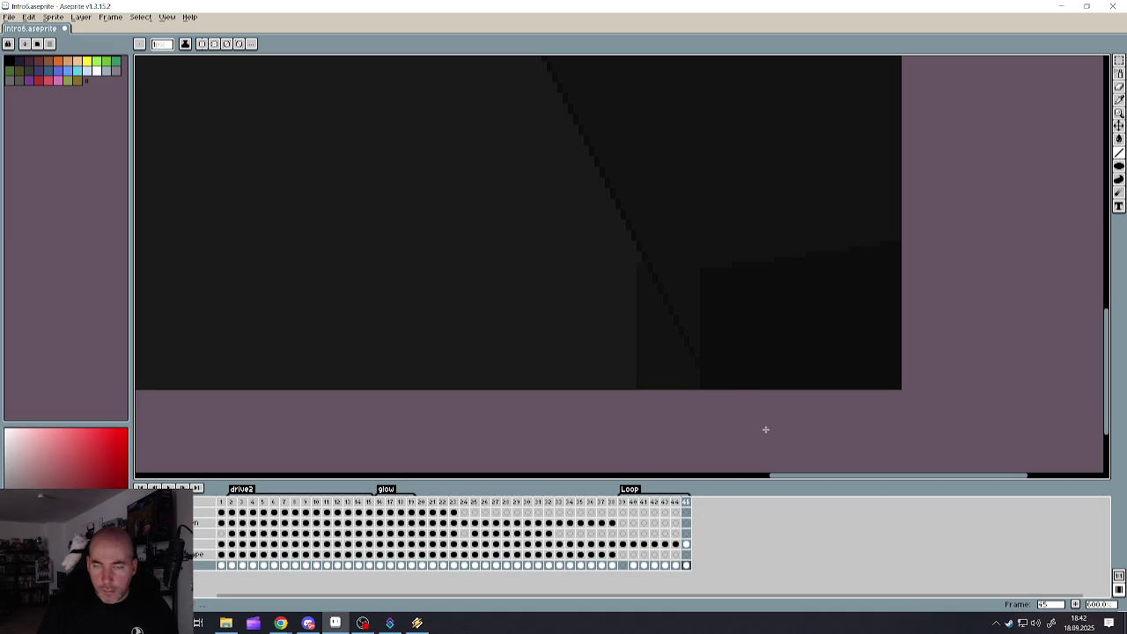
- Return to the Paint Bucket and zoom over the extended floor edges
{"action": "scroll", "coordinate": [722, 379], "scroll_direction": "down", "scroll_amount": 1}
{"action": "scroll", "coordinate": [642, 343], "scroll_direction": "down", "scroll_amount": 2}
{"action": "scroll", "coordinate": [486, 349], "scroll_direction": "up", "scroll_amount": 3}
{"action": "scroll", "coordinate": [439, 360], "scroll_direction": "up", "scroll_amount": 1}
{"action": "key", "text": "alt"}
{"action": "key", "text": "g"}
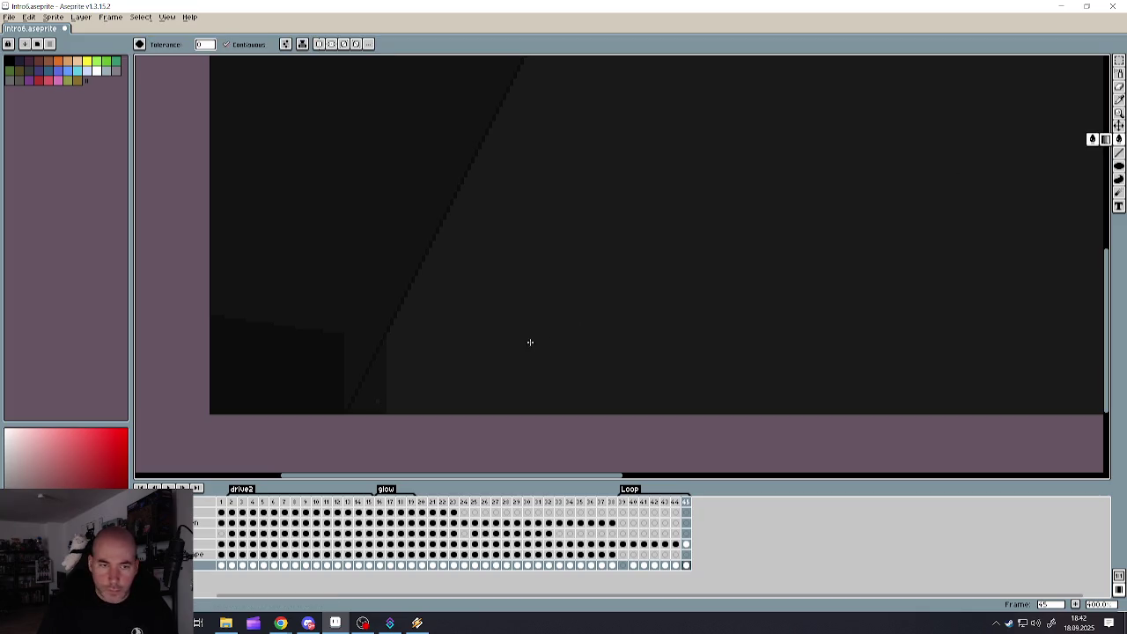
{"action": "scroll", "coordinate": [441, 381], "scroll_direction": "down", "scroll_amount": 3}
{"action": "scroll", "coordinate": [451, 384], "scroll_direction": "up", "scroll_amount": 2}
{"action": "scroll", "coordinate": [528, 380], "scroll_direction": "up", "scroll_amount": 1}
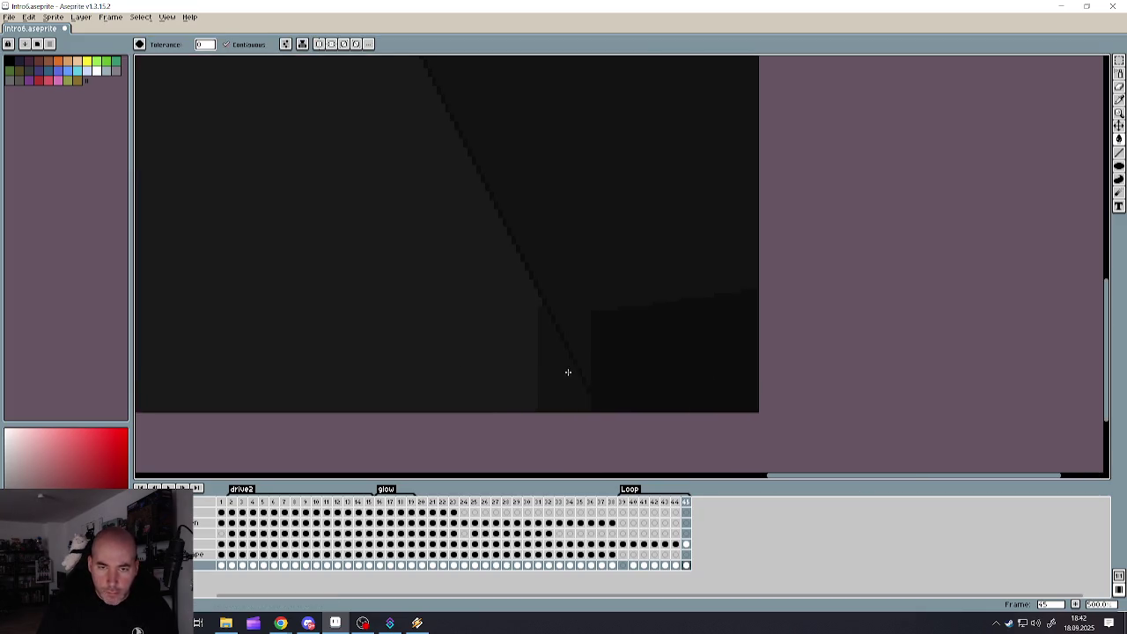
{"action": "scroll", "coordinate": [563, 373], "scroll_direction": "down", "scroll_amount": 4}
{"action": "scroll", "coordinate": [535, 374], "scroll_direction": "up", "scroll_amount": 3}
{"action": "scroll", "coordinate": [493, 226], "scroll_direction": "down", "scroll_amount": 1}
{"action": "scroll", "coordinate": [490, 225], "scroll_direction": "up", "scroll_amount": 2}
{"action": "scroll", "coordinate": [446, 263], "scroll_direction": "down", "scroll_amount": 2}
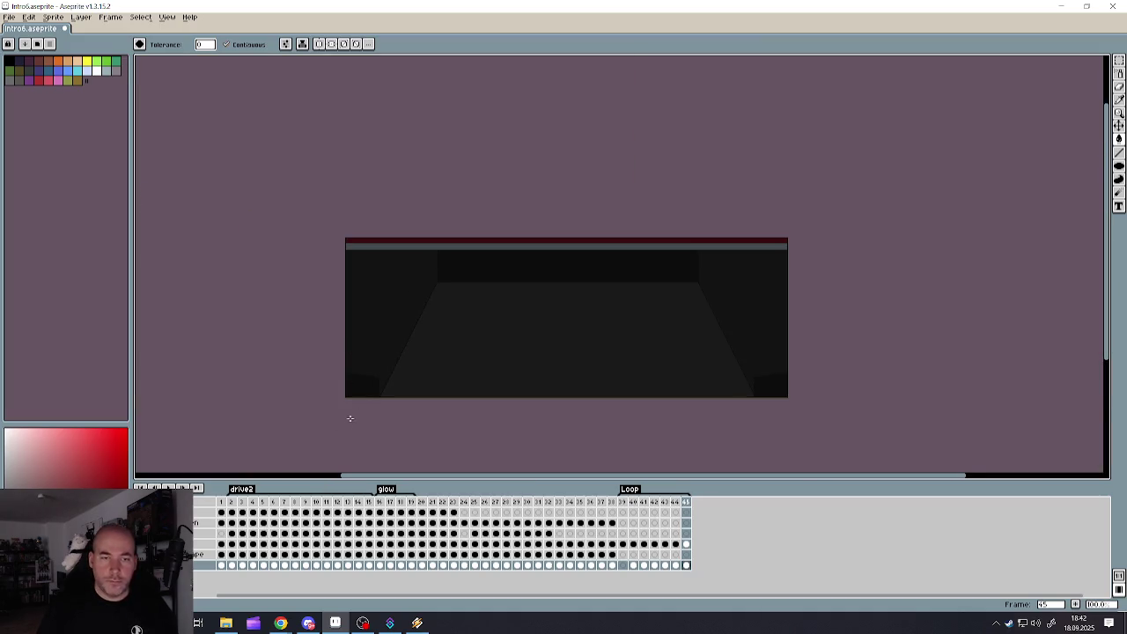
{"action": "scroll", "coordinate": [350, 401], "scroll_direction": "up", "scroll_amount": 2}
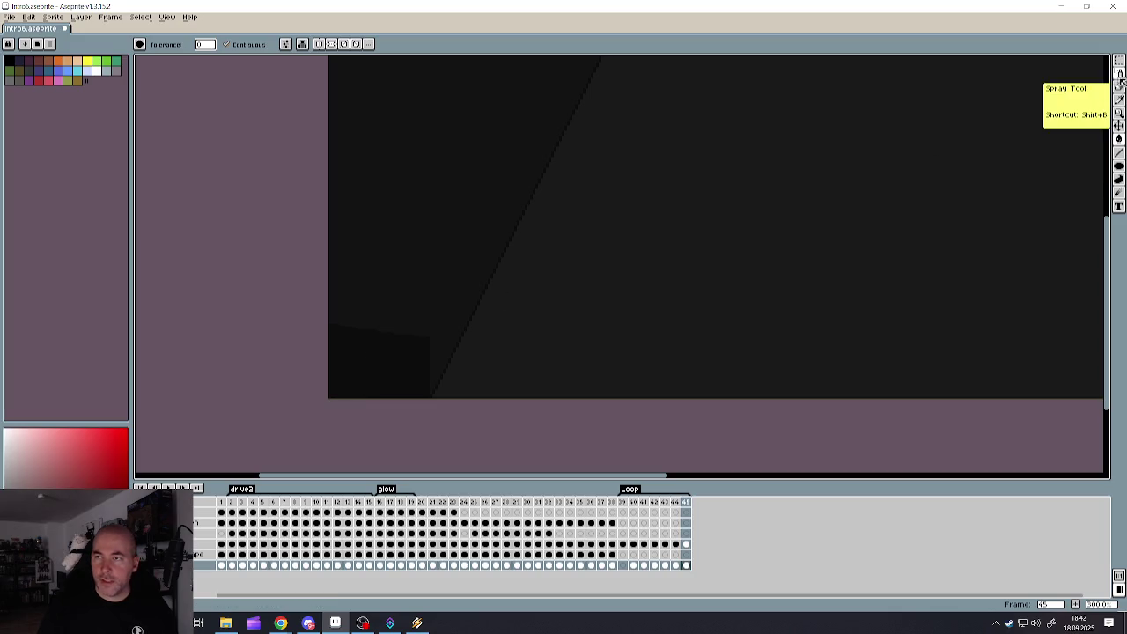
- Draw a tall, narrow ellipse on the left wall with a size 36 brush
{"action": "left_click", "coordinate": [1120, 165]}
{"action": "scroll", "coordinate": [493, 224], "scroll_direction": "down", "scroll_amount": 1}
{"action": "key", "text": "e"}
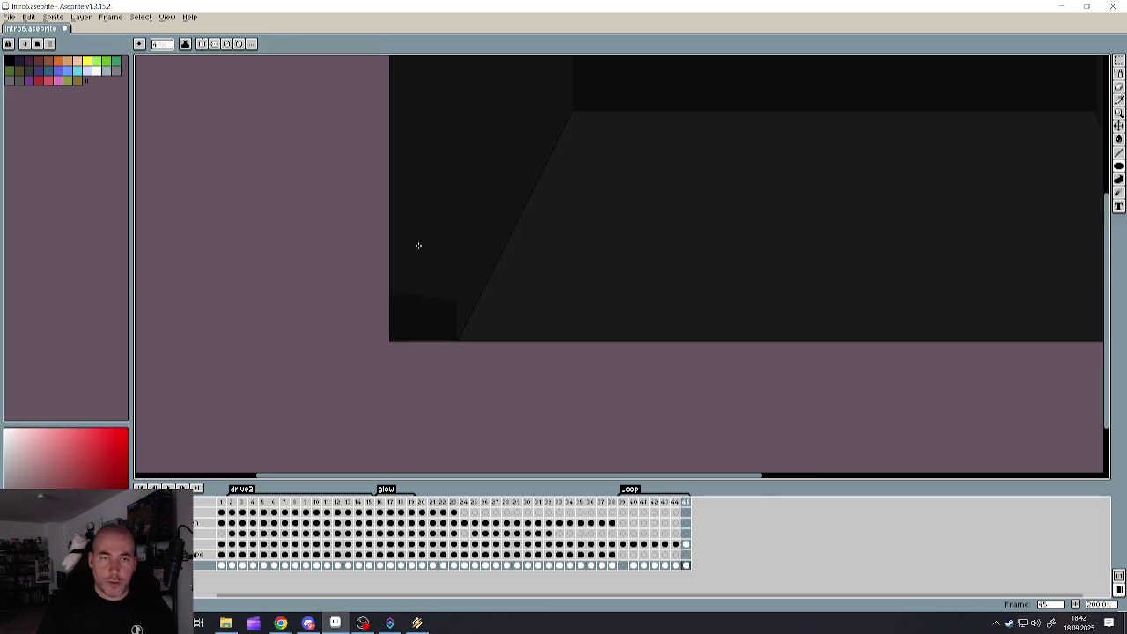
{"action": "key", "text": "plus"}
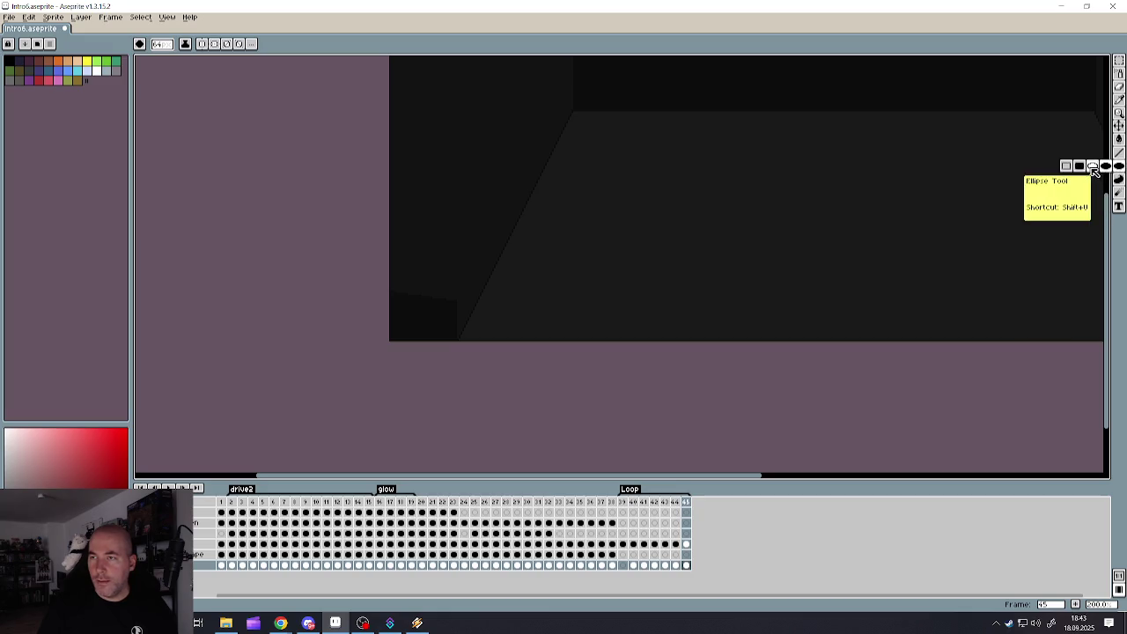
{"action": "left_click", "coordinate": [1119, 166]}
{"action": "mouse_move", "coordinate": [521, 265]}
{"action": "left_mouse_down"}
{"action": "mouse_move", "coordinate": [460, 317]}
{"action": "mouse_move", "coordinate": [465, 345]}
{"action": "mouse_move", "coordinate": [478, 322]}
{"action": "left_mouse_up"}
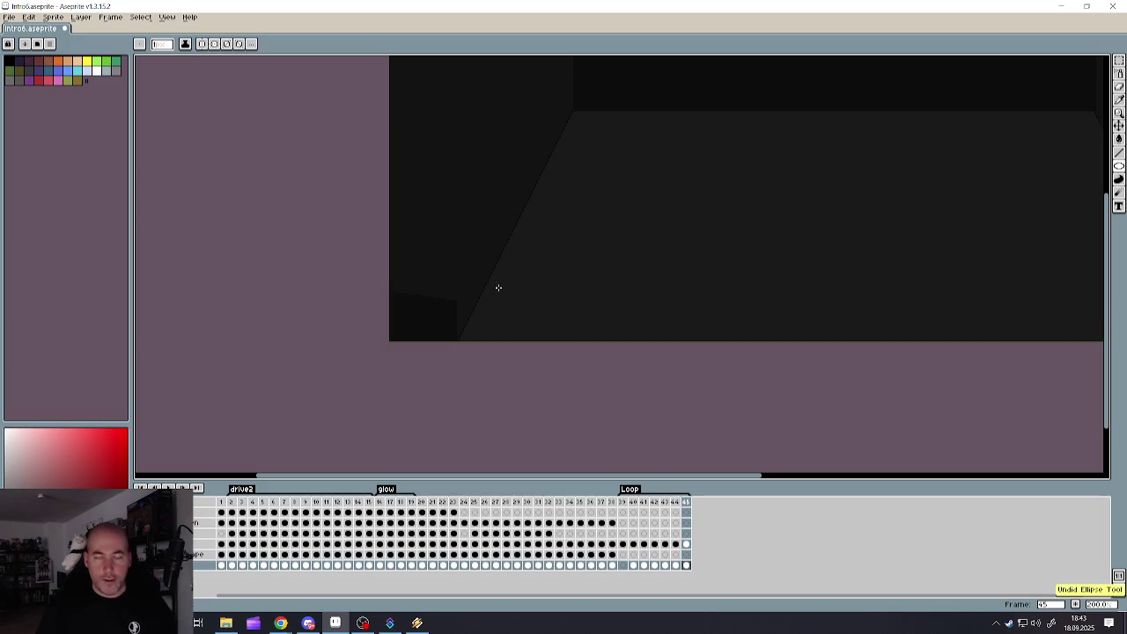
- Draw connected straight lines forming a jagged rock outline up the left wall
{"action": "left_click", "coordinate": [1119, 73]}
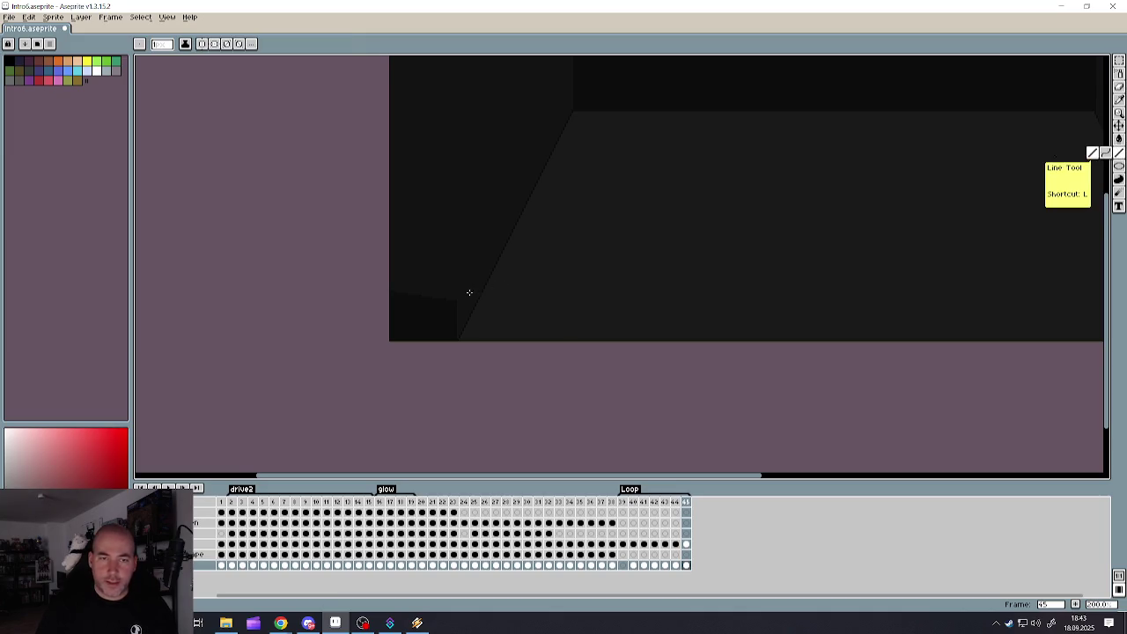
{"action": "scroll", "coordinate": [466, 293], "scroll_direction": "up", "scroll_amount": 1}
{"action": "key", "text": "m"}
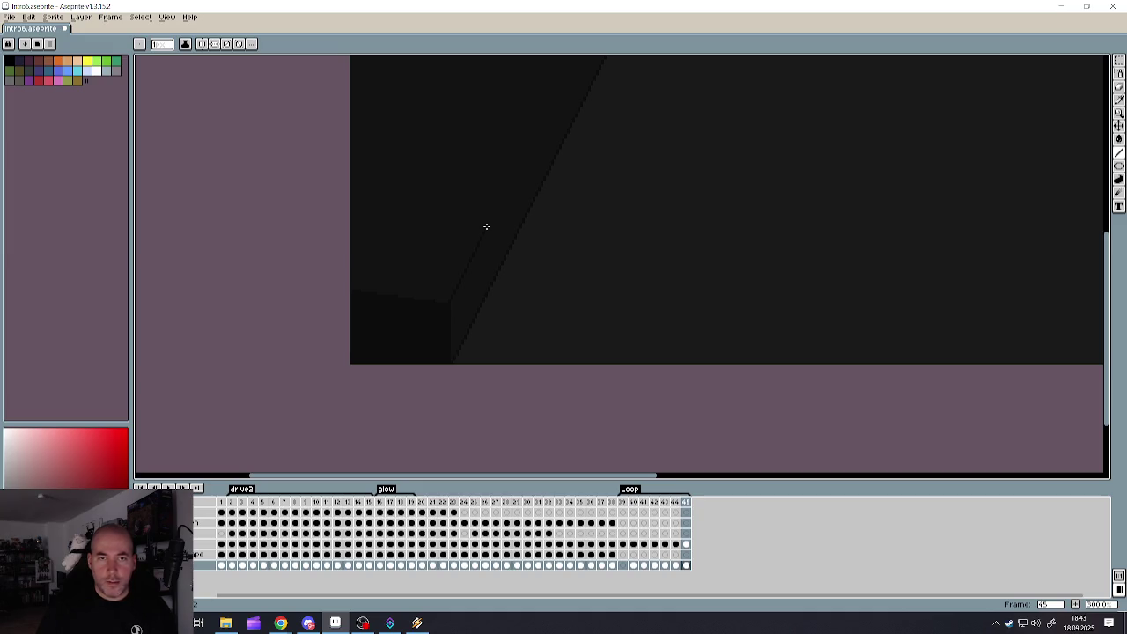
{"action": "scroll", "coordinate": [489, 227], "scroll_direction": "down", "scroll_amount": 4}
{"action": "scroll", "coordinate": [493, 211], "scroll_direction": "up", "scroll_amount": 4}
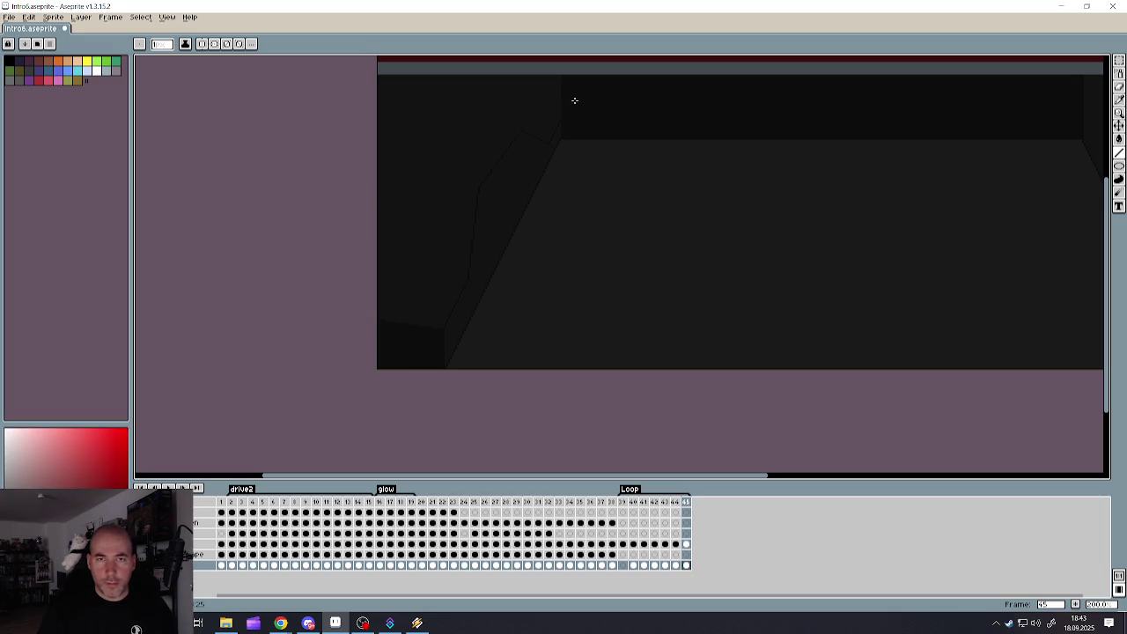
{"action": "scroll", "coordinate": [540, 164], "scroll_direction": "down", "scroll_amount": 3}
{"action": "scroll", "coordinate": [531, 181], "scroll_direction": "up", "scroll_amount": 4}
{"action": "scroll", "coordinate": [534, 171], "scroll_direction": "down", "scroll_amount": 1}
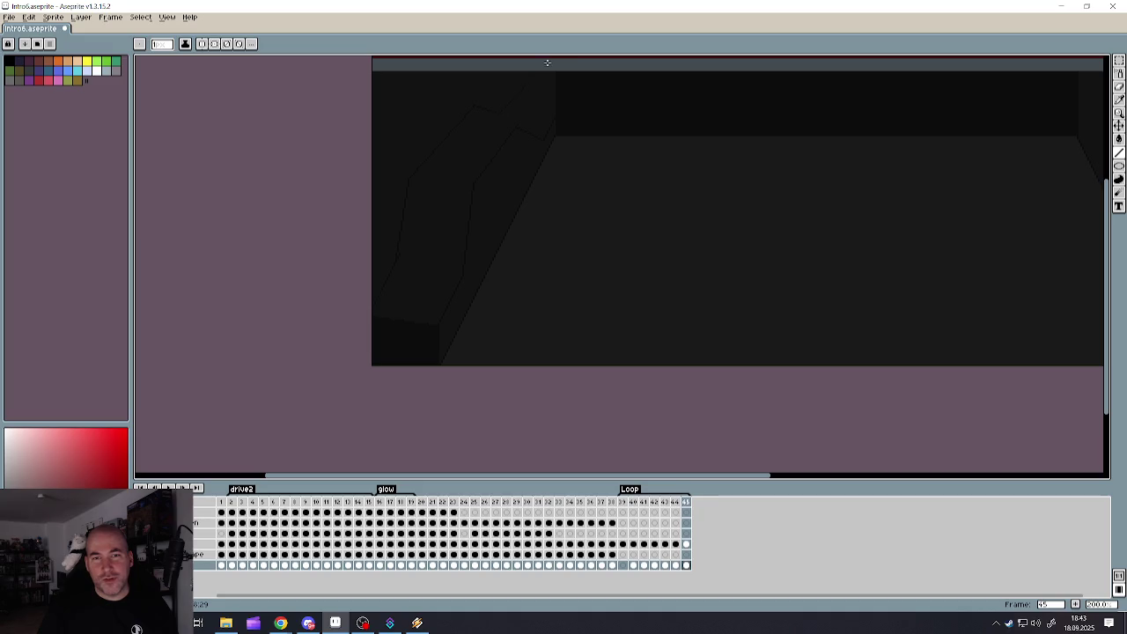
{"action": "scroll", "coordinate": [529, 90], "scroll_direction": "down", "scroll_amount": 2}
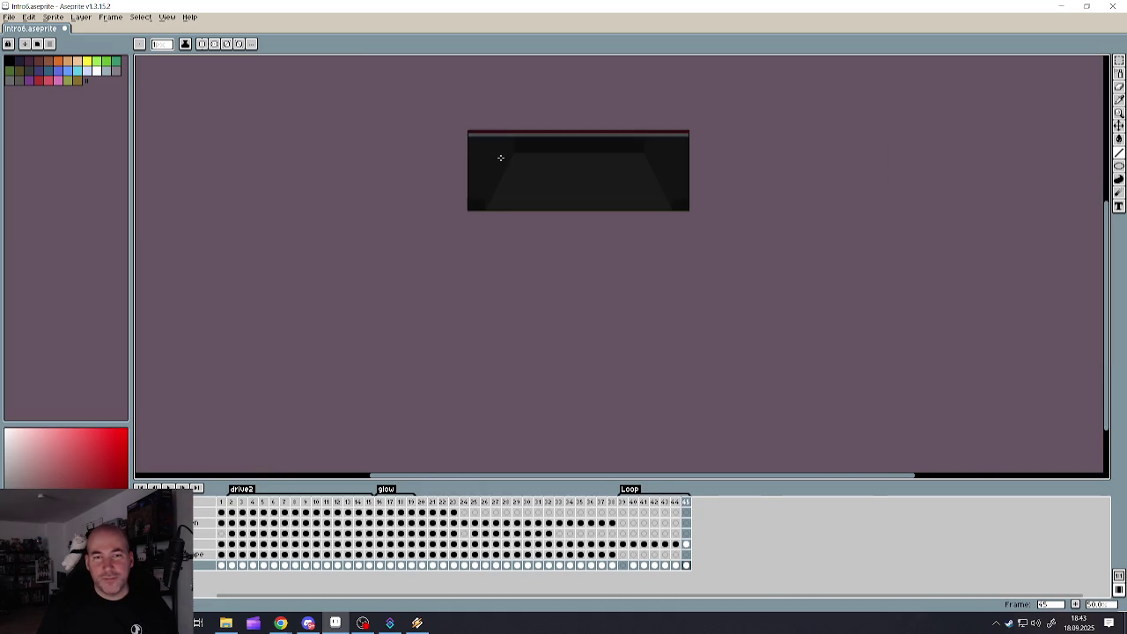
- Fill the rock shape on the left wall with the Paint Bucket
{"action": "scroll", "coordinate": [533, 151], "scroll_direction": "up", "scroll_amount": 1}
{"action": "scroll", "coordinate": [431, 183], "scroll_direction": "up", "scroll_amount": 2}
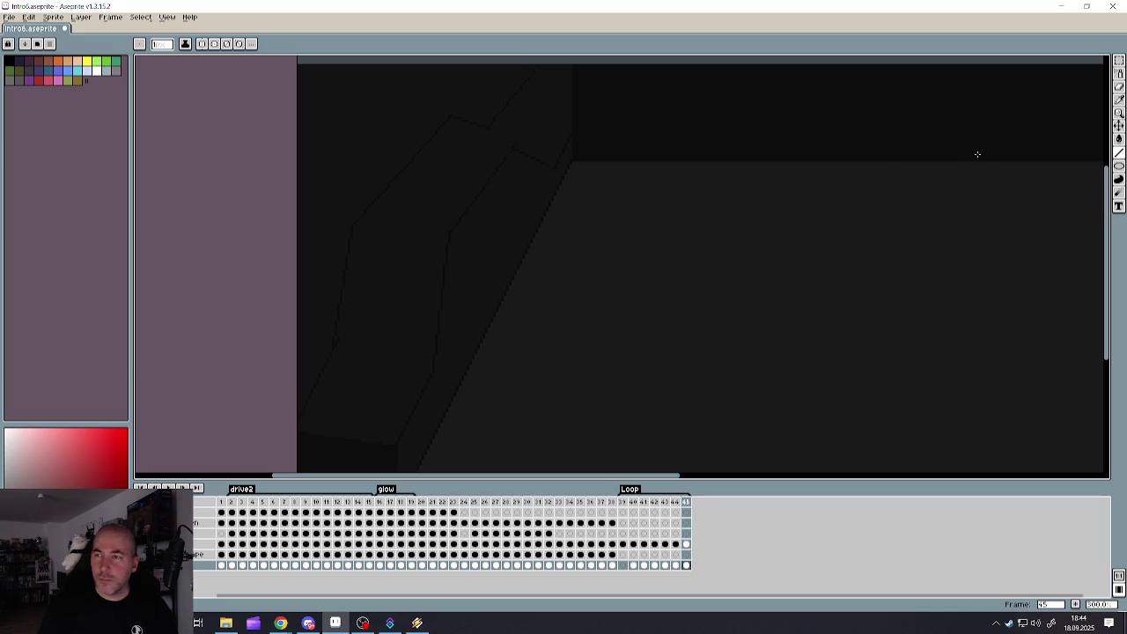
{"action": "key", "text": "g"}
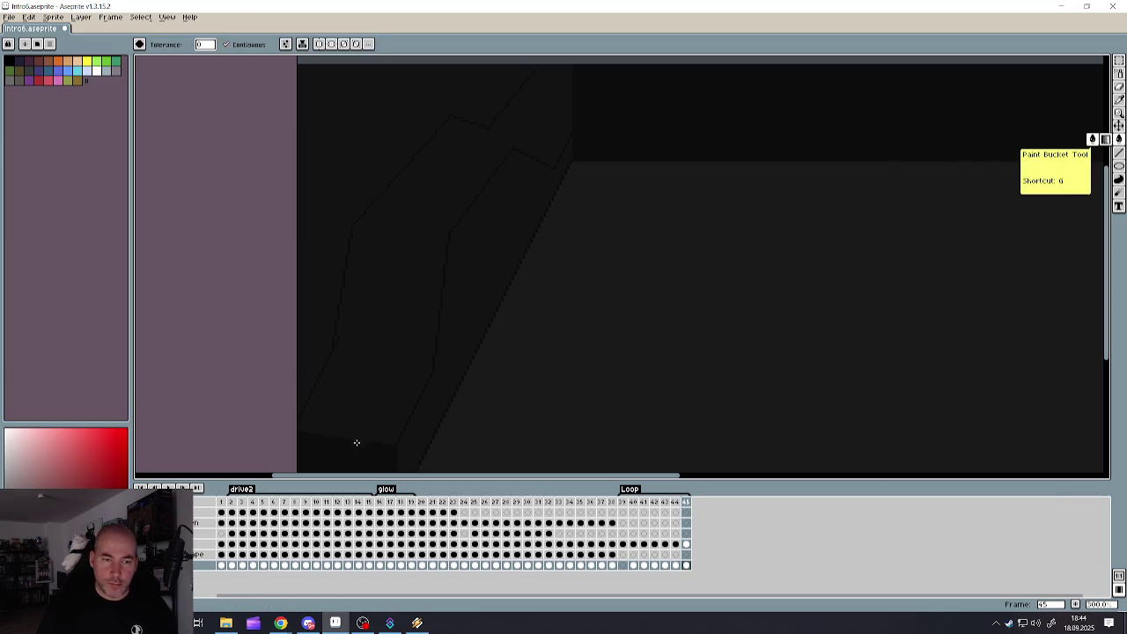
{"action": "left_click", "coordinate": [426, 277]}
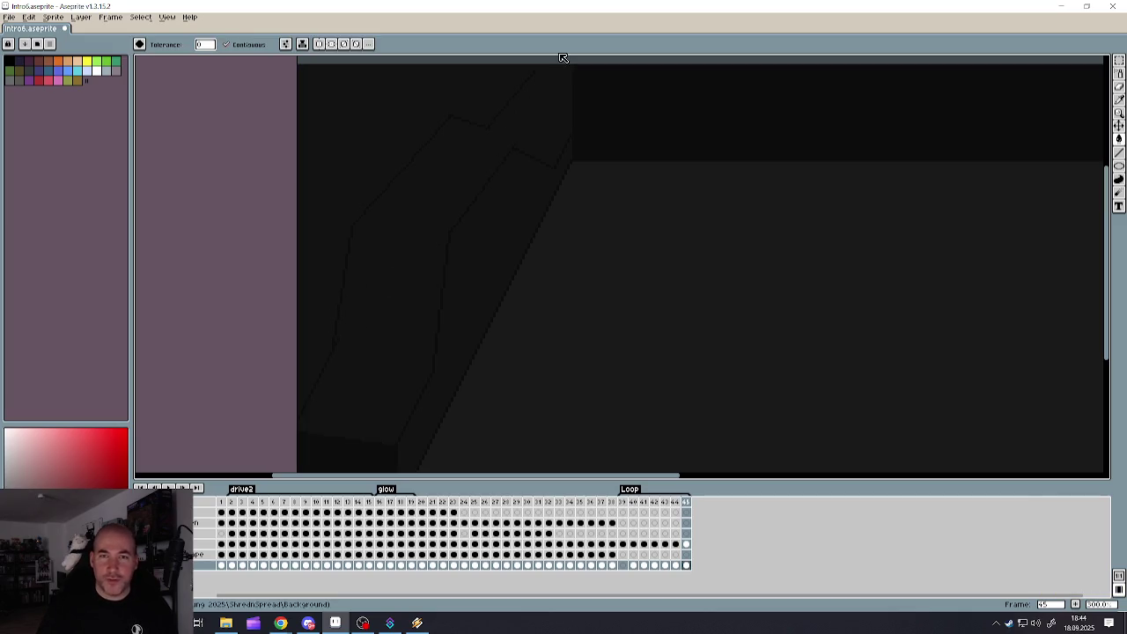
{"action": "scroll", "coordinate": [545, 67], "scroll_direction": "up", "scroll_amount": 1}
{"action": "scroll", "coordinate": [544, 67], "scroll_direction": "up", "scroll_amount": 1}
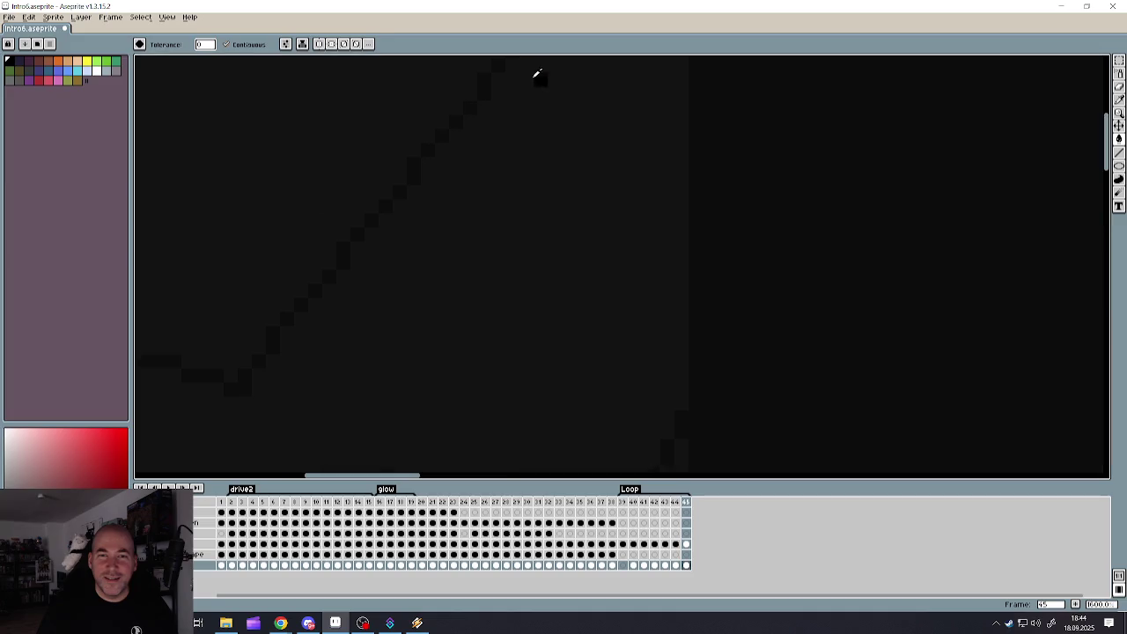
- Draw a straight line closing the top of the rock, then return to the Paint Bucket
{"action": "left_click", "coordinate": [1119, 151]}
{"action": "mouse_move", "coordinate": [508, 61]}
{"action": "left_mouse_down"}
{"action": "mouse_move", "coordinate": [673, 69]}
{"action": "mouse_move", "coordinate": [675, 231]}
{"action": "left_mouse_up"}
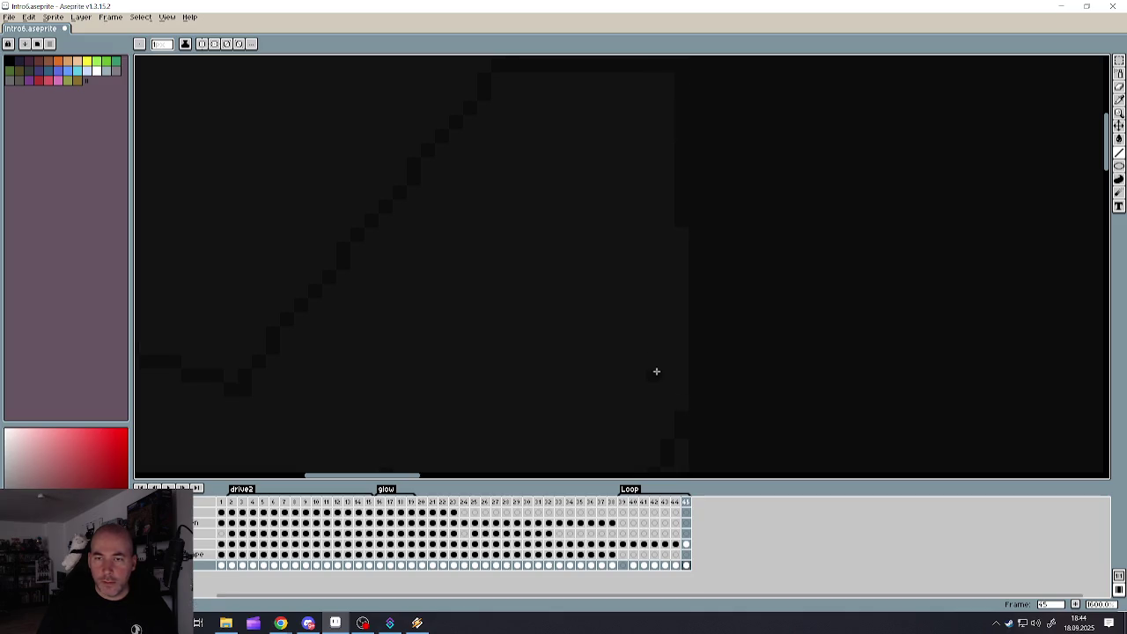
{"action": "scroll", "coordinate": [676, 396], "scroll_direction": "down", "scroll_amount": 3}
{"action": "scroll", "coordinate": [637, 340], "scroll_direction": "down", "scroll_amount": 2}
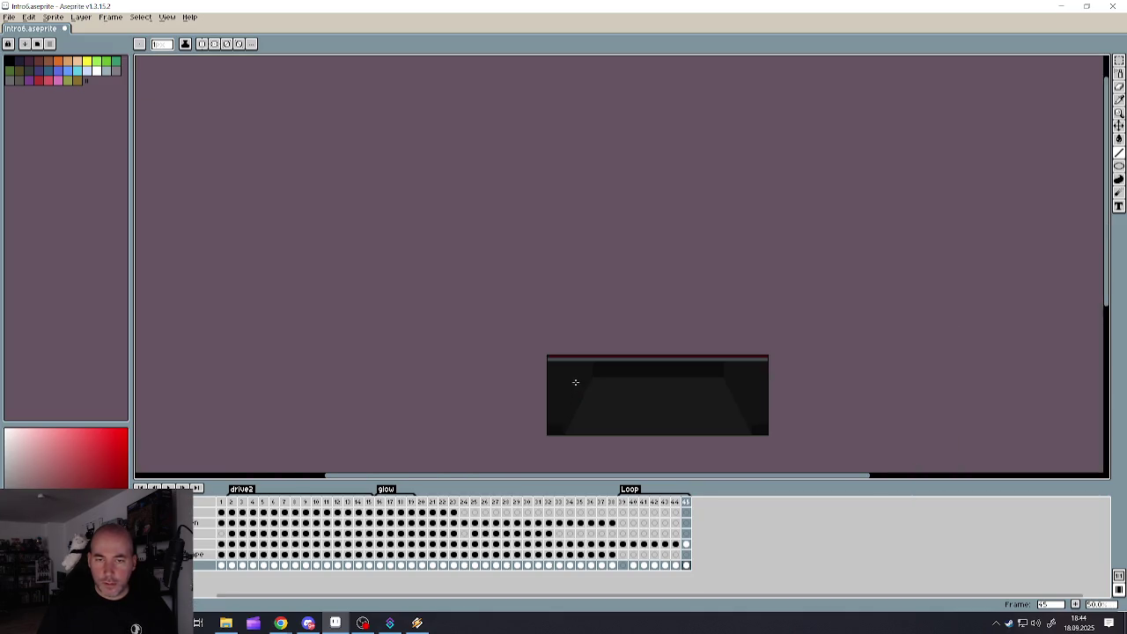
{"action": "scroll", "coordinate": [577, 382], "scroll_direction": "up", "scroll_amount": 5}
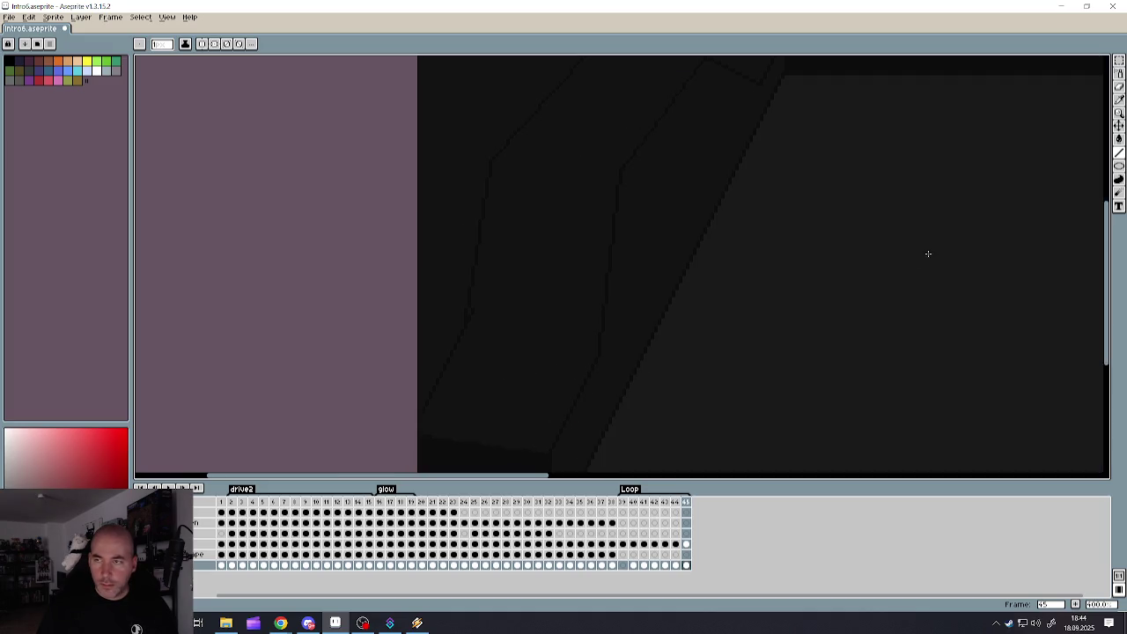
{"action": "left_click", "coordinate": [1120, 139]}
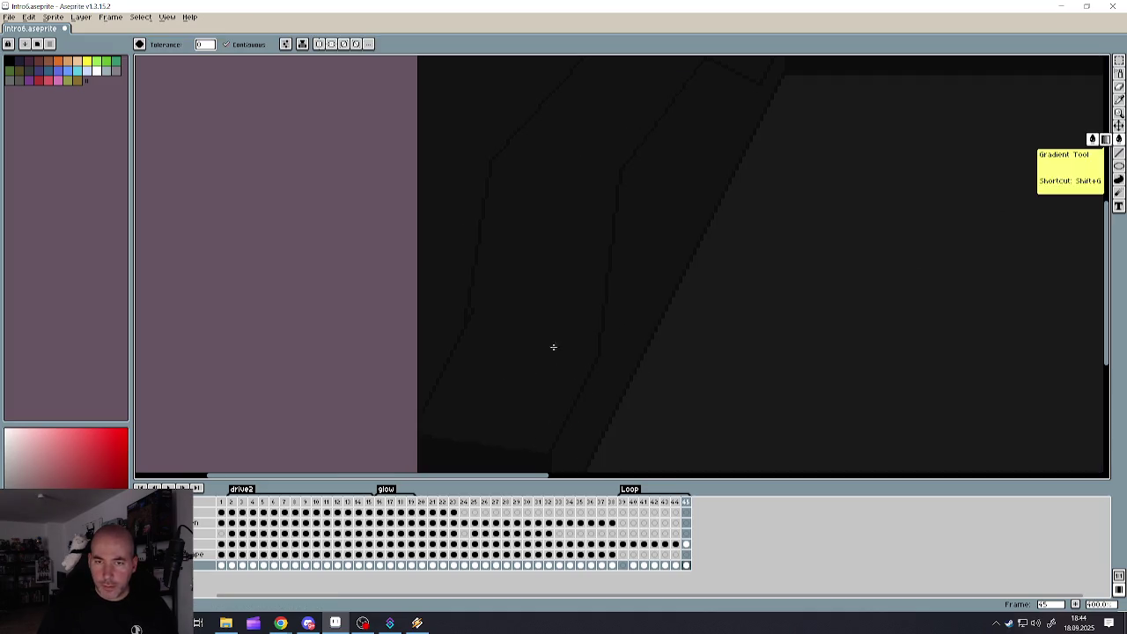
{"action": "scroll", "coordinate": [469, 313], "scroll_direction": "up", "scroll_amount": 3}
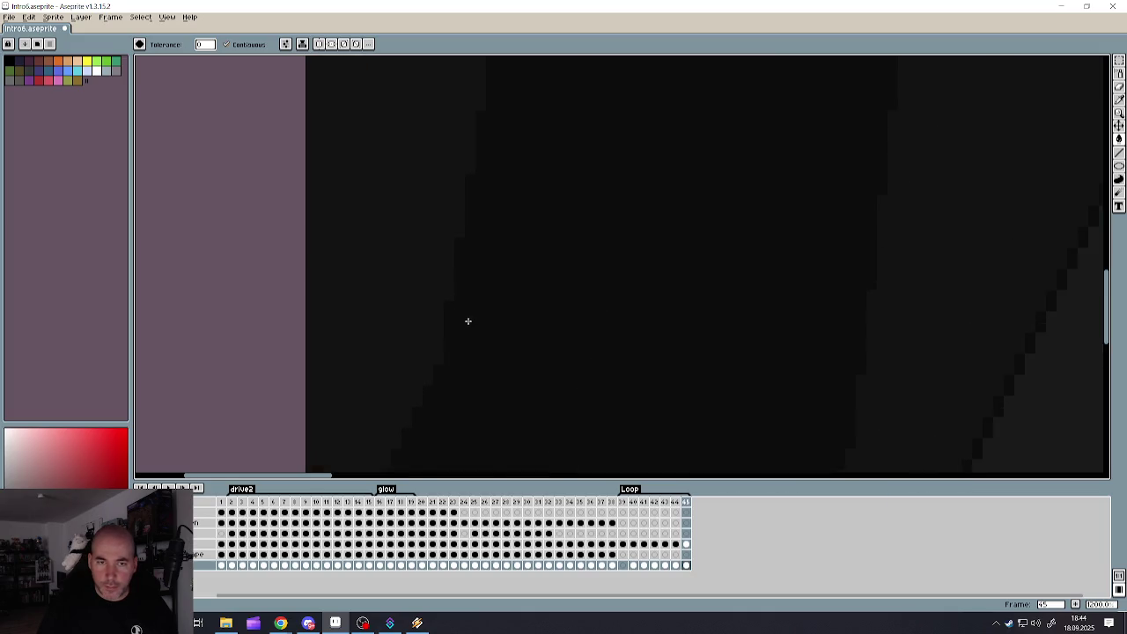
{"action": "scroll", "coordinate": [467, 323], "scroll_direction": "down", "scroll_amount": 2}
{"action": "scroll", "coordinate": [485, 317], "scroll_direction": "down", "scroll_amount": 3}
{"action": "scroll", "coordinate": [510, 297], "scroll_direction": "up", "scroll_amount": 1}
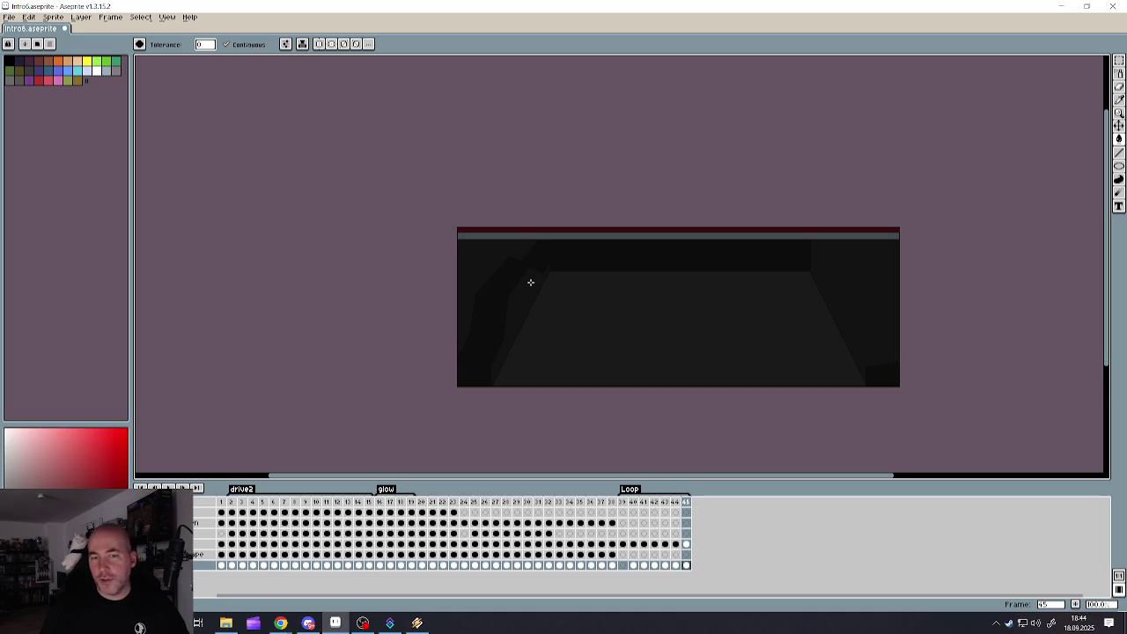
- Try the Curve and pencil tools on the rock edge
{"action": "scroll", "coordinate": [499, 329], "scroll_direction": "up", "scroll_amount": 1}
{"action": "scroll", "coordinate": [498, 329], "scroll_direction": "down", "scroll_amount": 1}
{"action": "scroll", "coordinate": [546, 260], "scroll_direction": "up", "scroll_amount": 1}
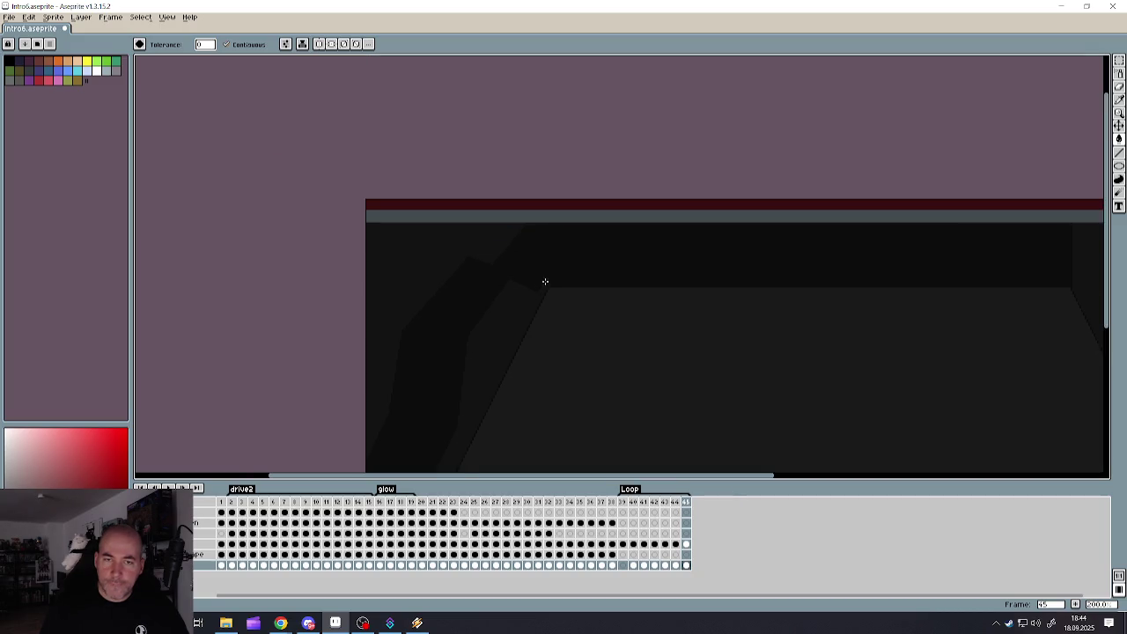
{"action": "scroll", "coordinate": [545, 281], "scroll_direction": "up", "scroll_amount": 3}
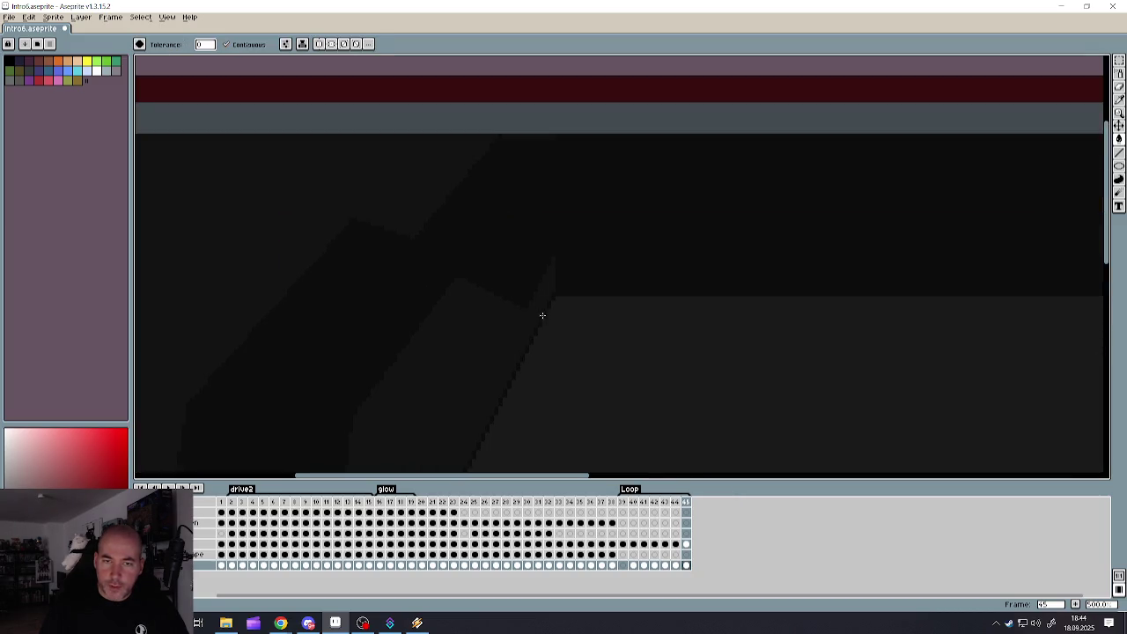
{"action": "left_click", "coordinate": [1120, 153]}
{"action": "scroll", "coordinate": [437, 317], "scroll_direction": "up", "scroll_amount": 2}
{"action": "scroll", "coordinate": [646, 285], "scroll_direction": "up", "scroll_amount": 1}
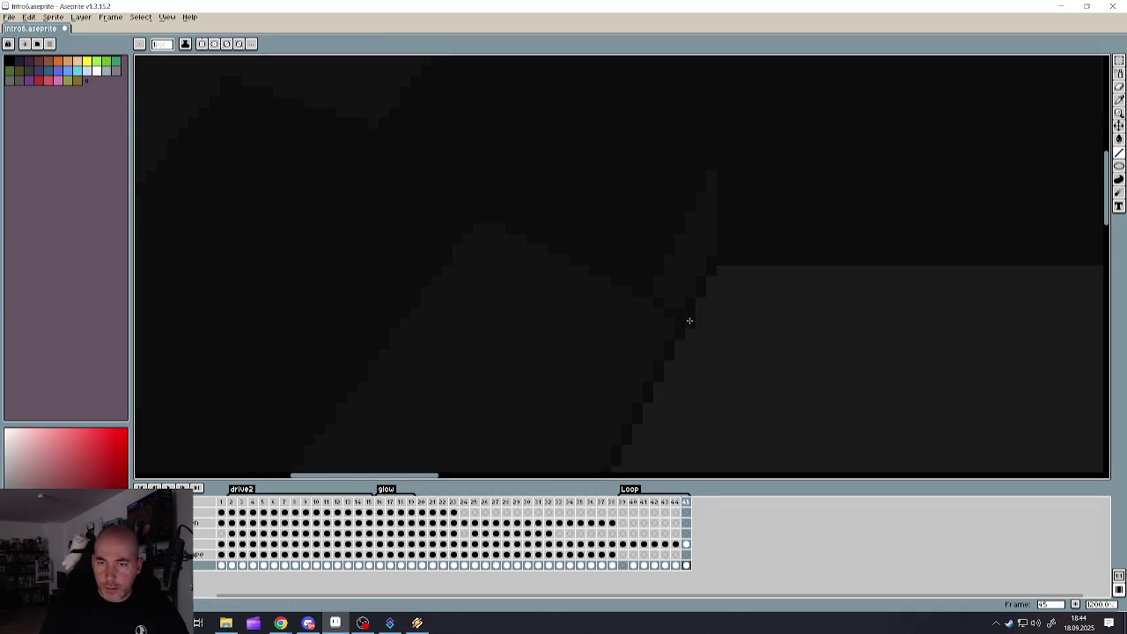
{"action": "key", "text": "b"}
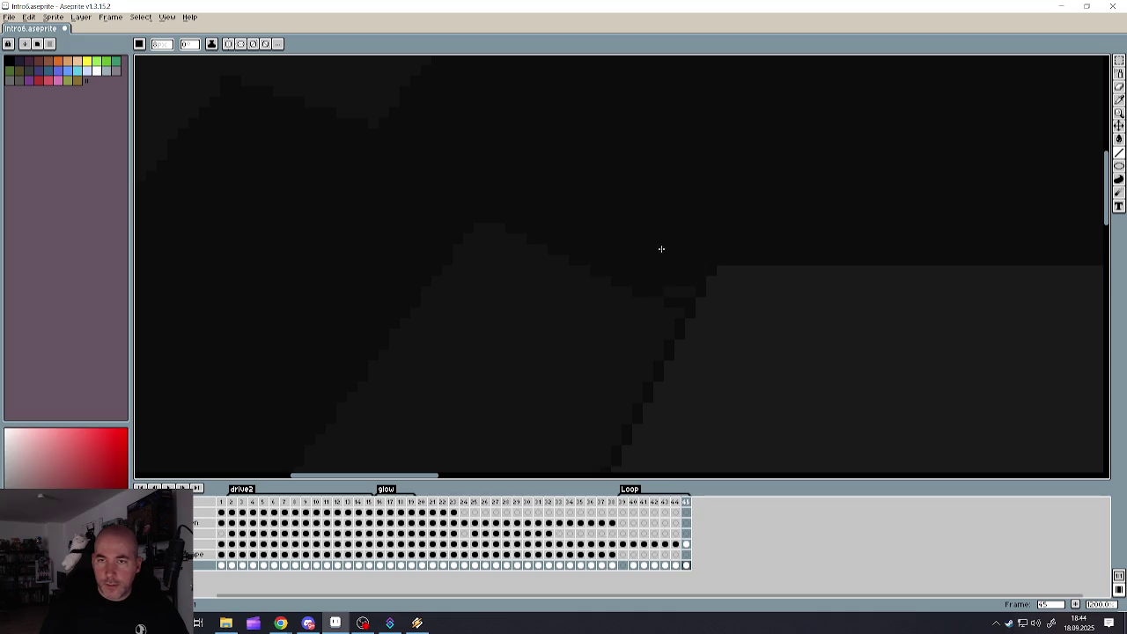
{"action": "scroll", "coordinate": [664, 259], "scroll_direction": "down", "scroll_amount": 3}
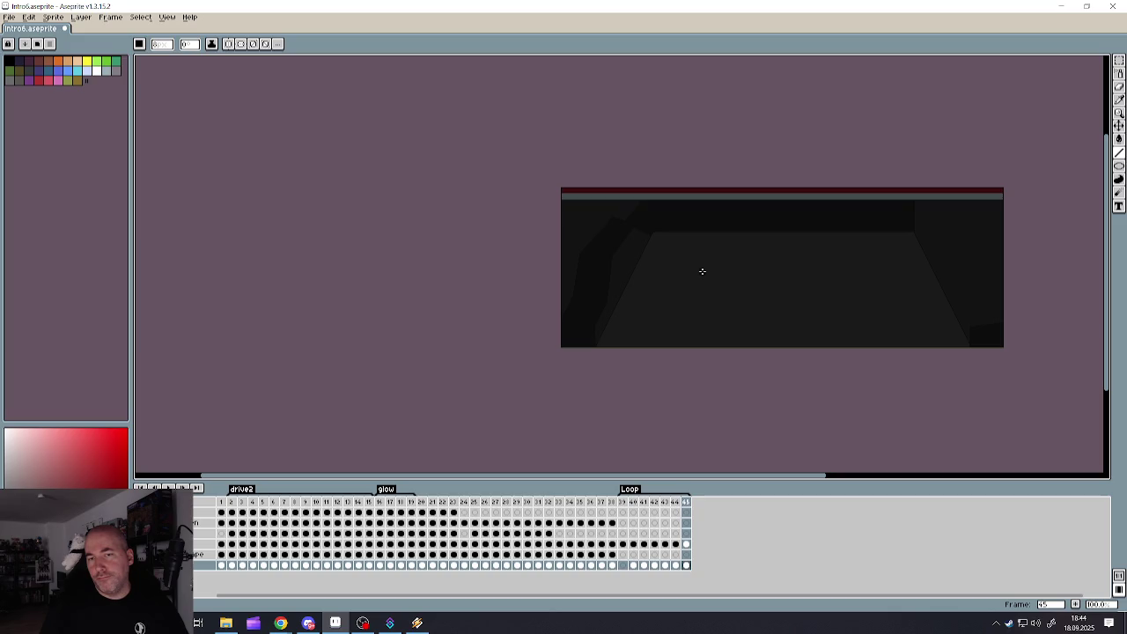
- Undo the last Line Tool stroke drawn on the rock
{"action": "key", "text": "v"}
{"action": "key", "text": "ctrl+z"}
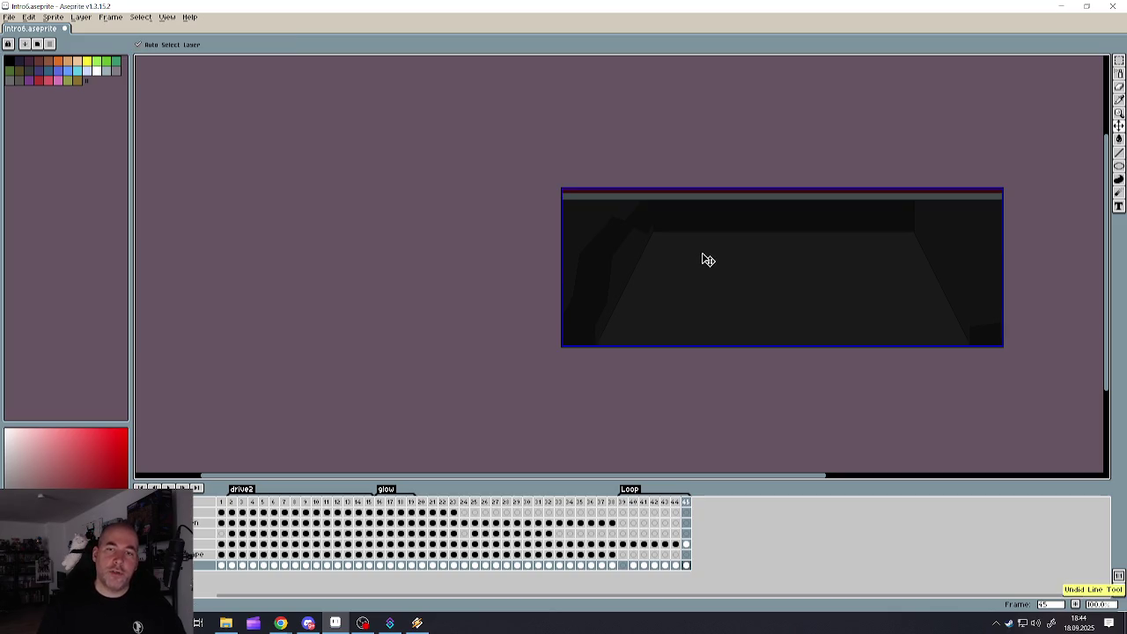
{"action": "key", "text": "l"}
{"action": "scroll", "coordinate": [678, 249], "scroll_direction": "up", "scroll_amount": 3}
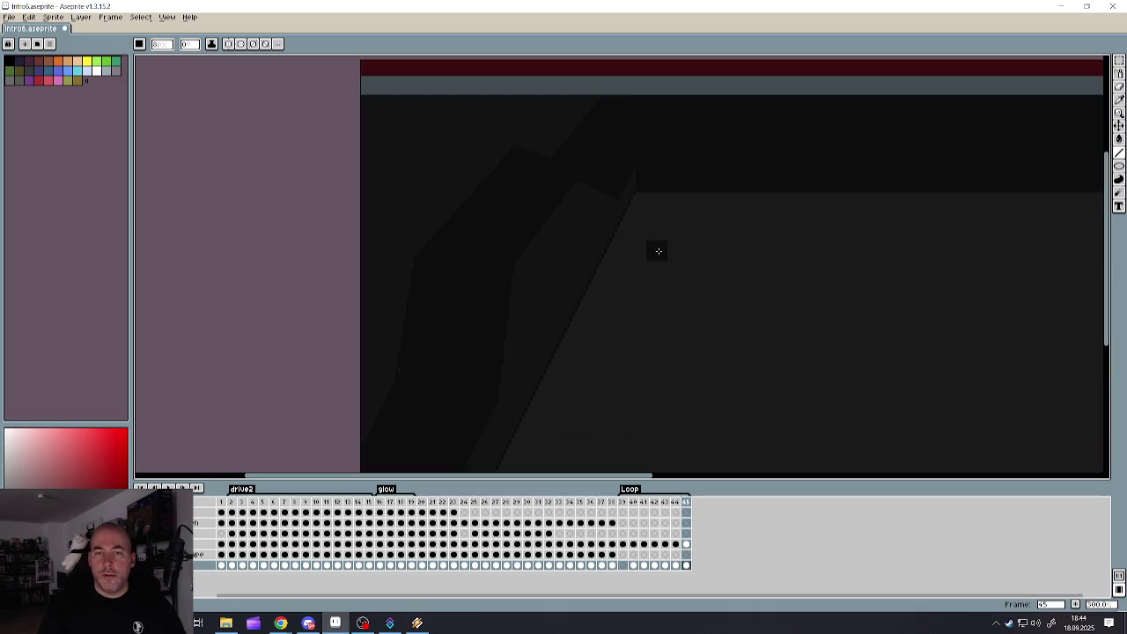
- Browse the selection and freehand drawing tool groups
{"action": "left_click", "coordinate": [1120, 60]}
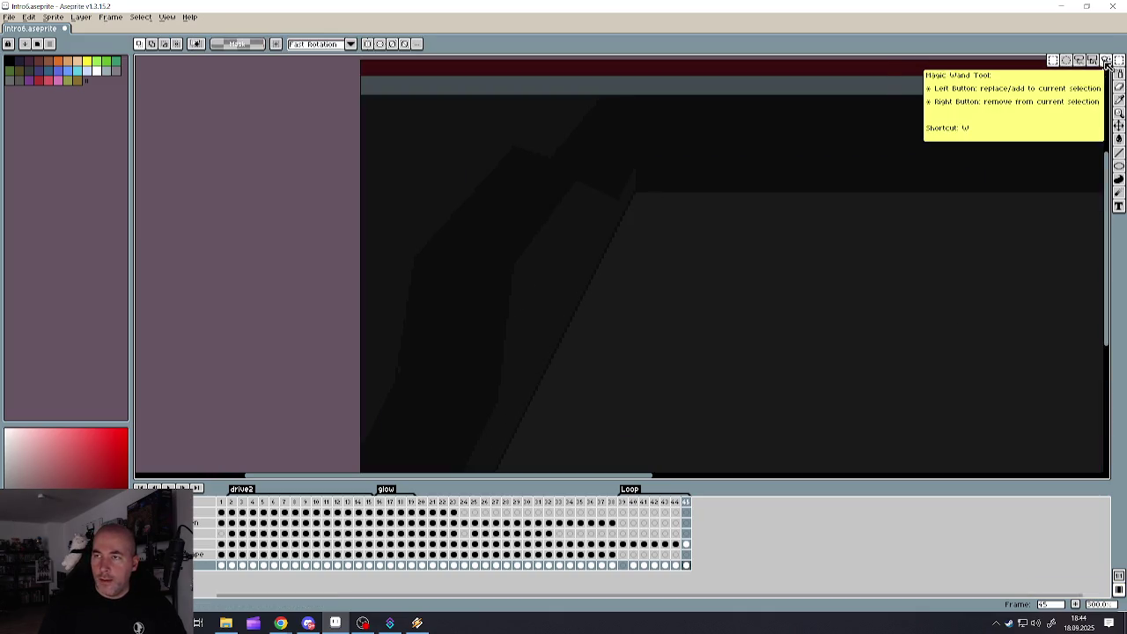
{"action": "scroll", "coordinate": [717, 161], "scroll_direction": "down", "scroll_amount": 3}
{"action": "scroll", "coordinate": [911, 161], "scroll_direction": "up", "scroll_amount": 2}
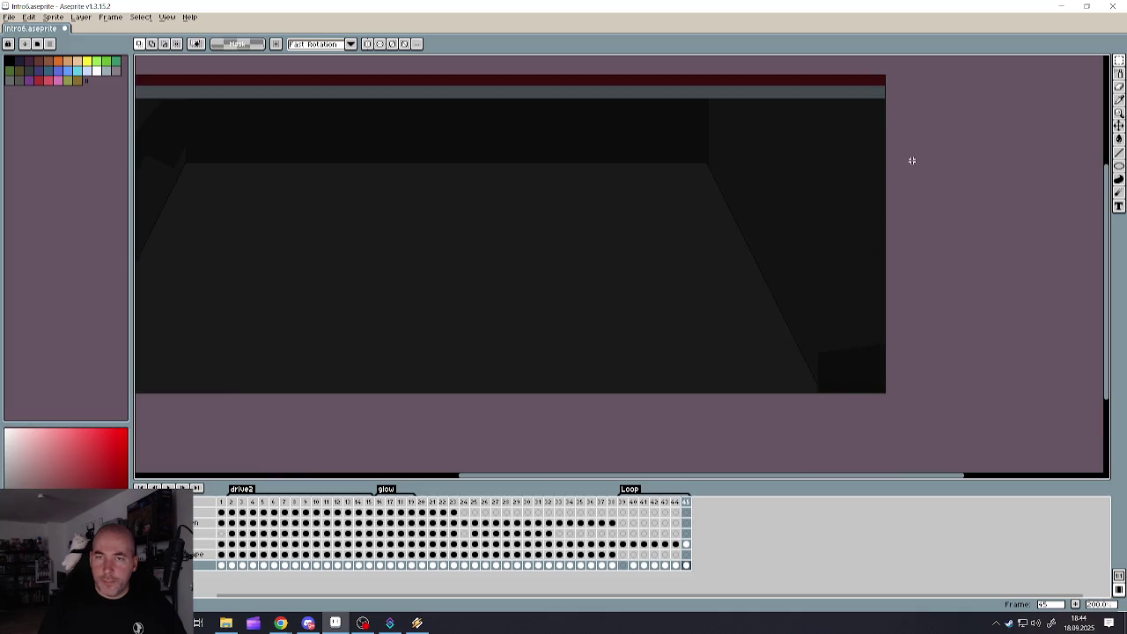
{"action": "scroll", "coordinate": [804, 168], "scroll_direction": "down", "scroll_amount": 2}
{"action": "scroll", "coordinate": [788, 161], "scroll_direction": "up", "scroll_amount": 2}
{"action": "scroll", "coordinate": [784, 155], "scroll_direction": "down", "scroll_amount": 1}
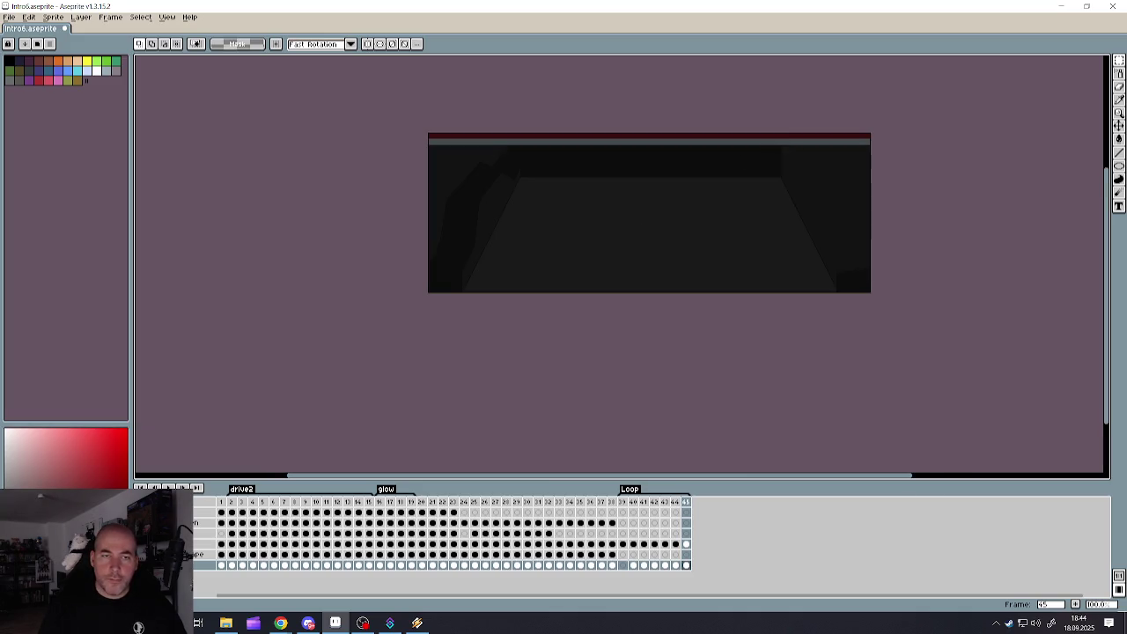
{"action": "scroll", "coordinate": [704, 159], "scroll_direction": "up", "scroll_amount": 1}
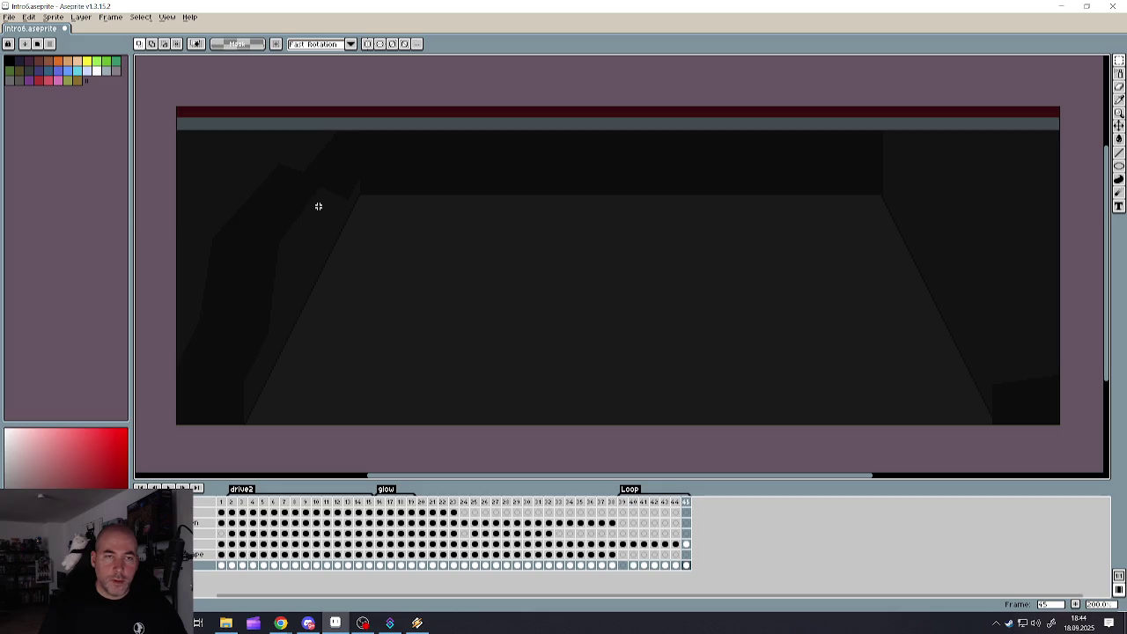
{"action": "left_click", "coordinate": [1120, 74]}
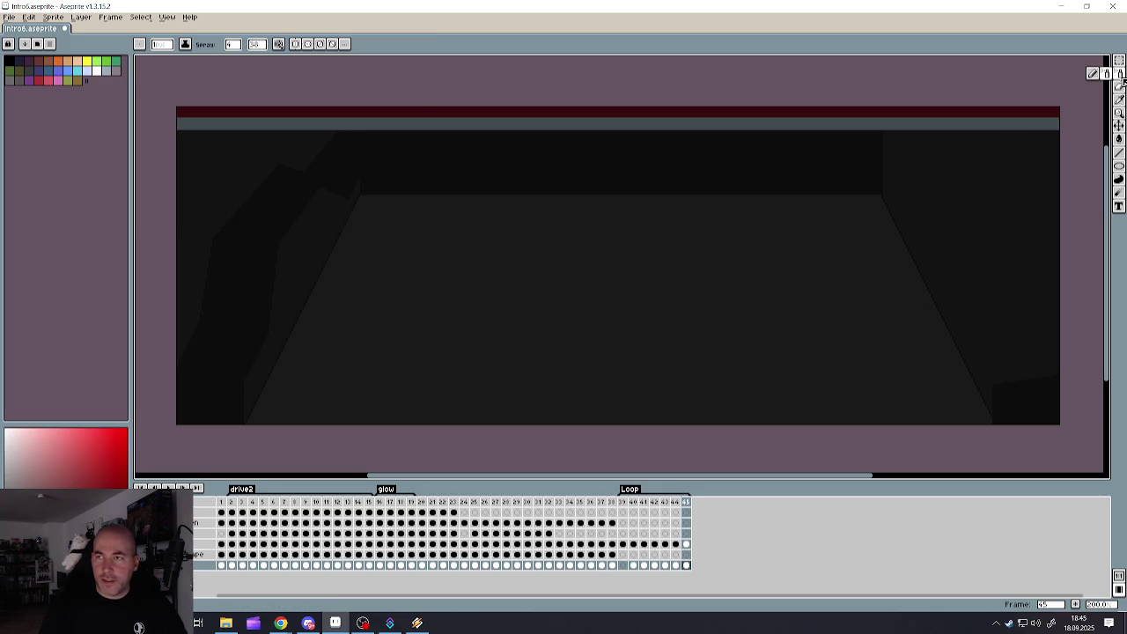